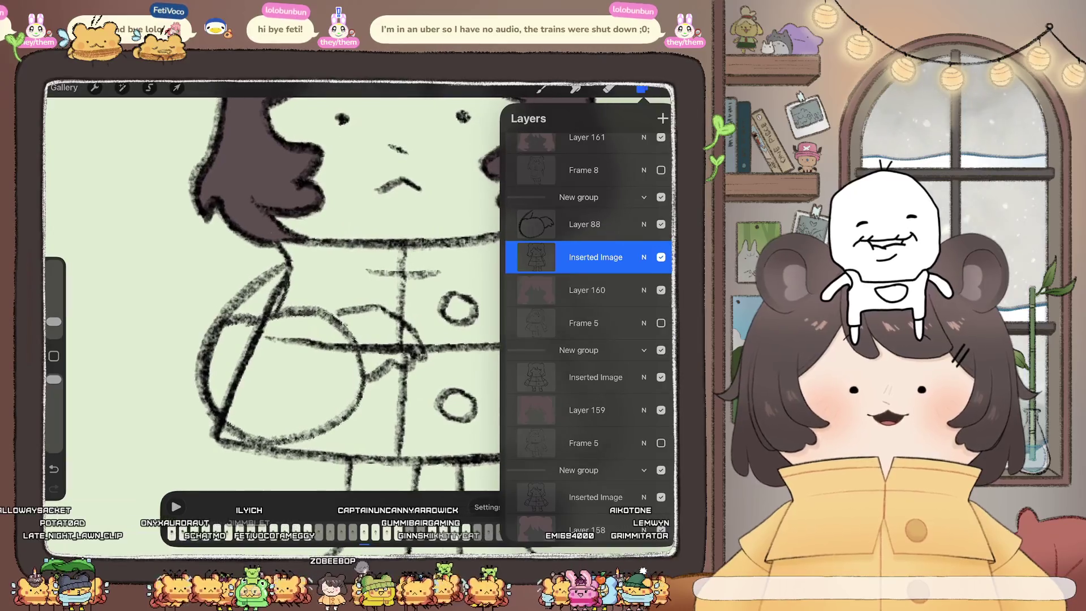
Step: Erase part of the left arm line and the long diagonal line across the teapot circle
scroll(328, 294, "up", 3)
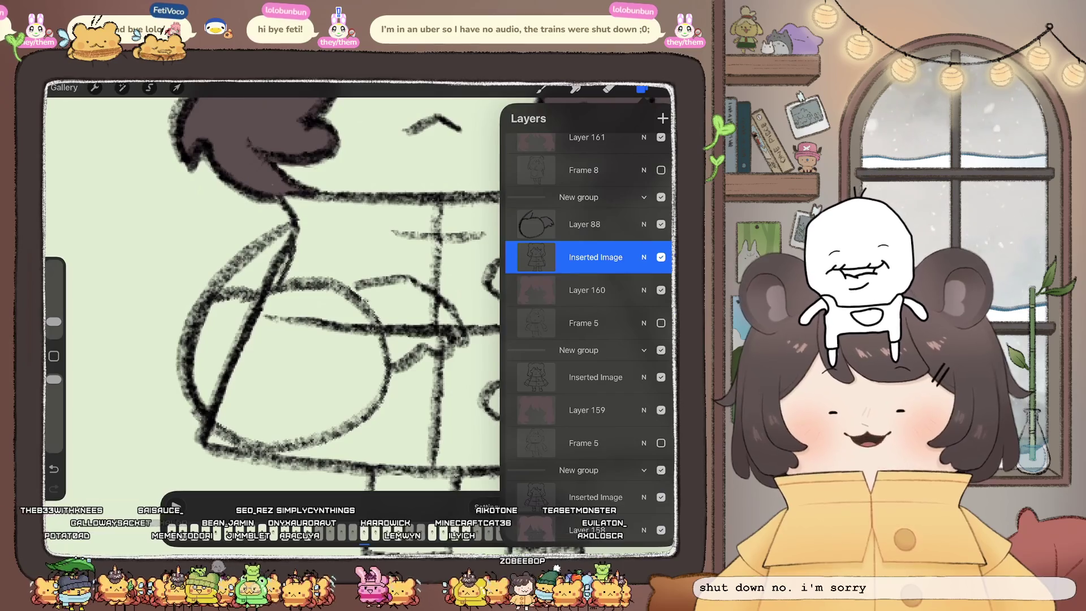
left_click(608, 88)
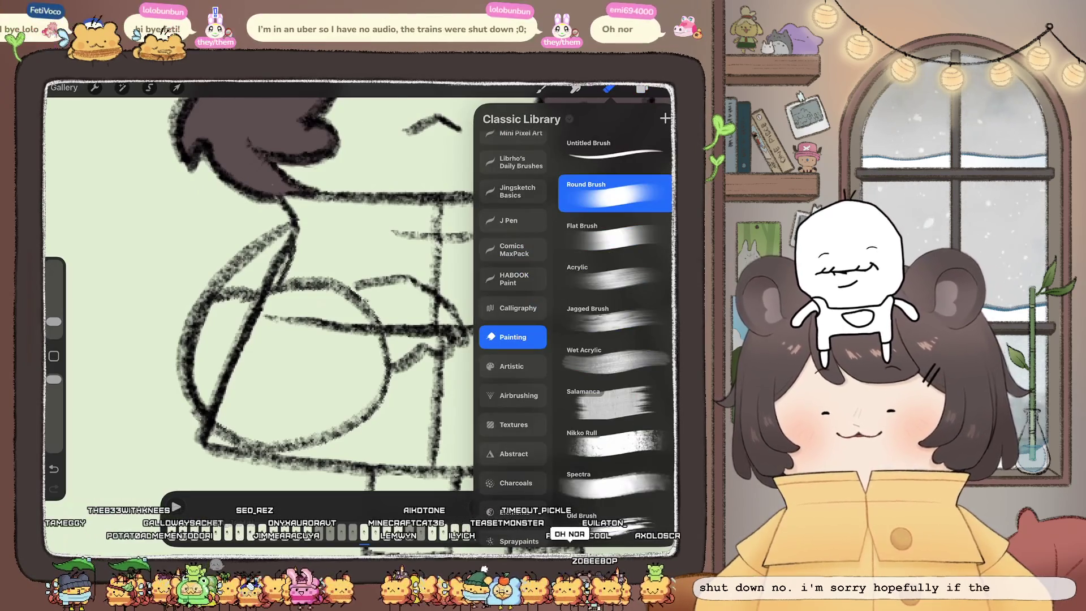
left_click(609, 87)
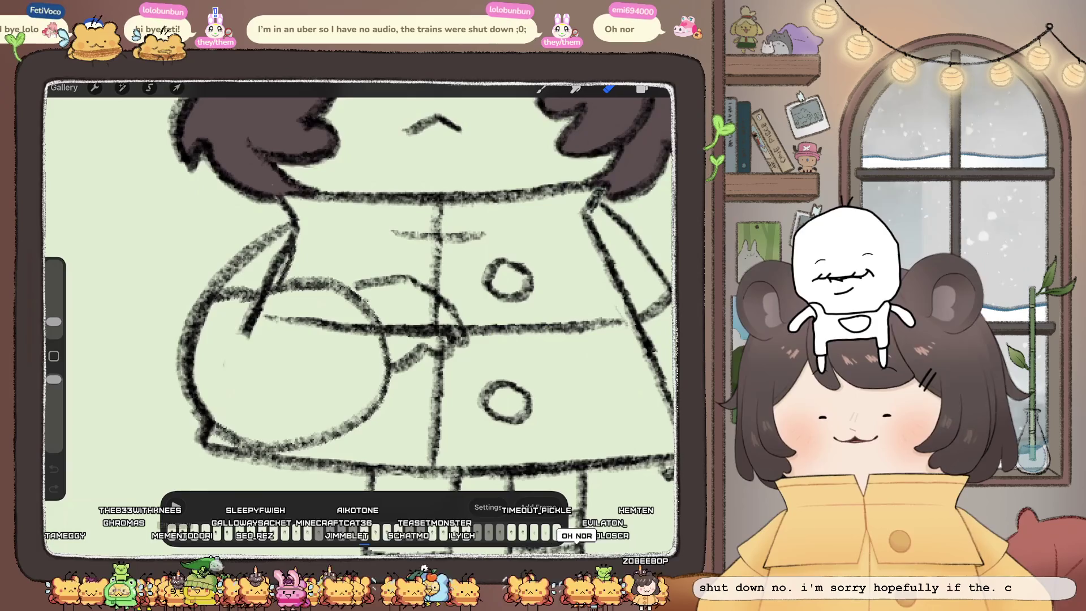
left_click_drag(291, 237, 257, 298)
scroll(362, 294, "up", 3)
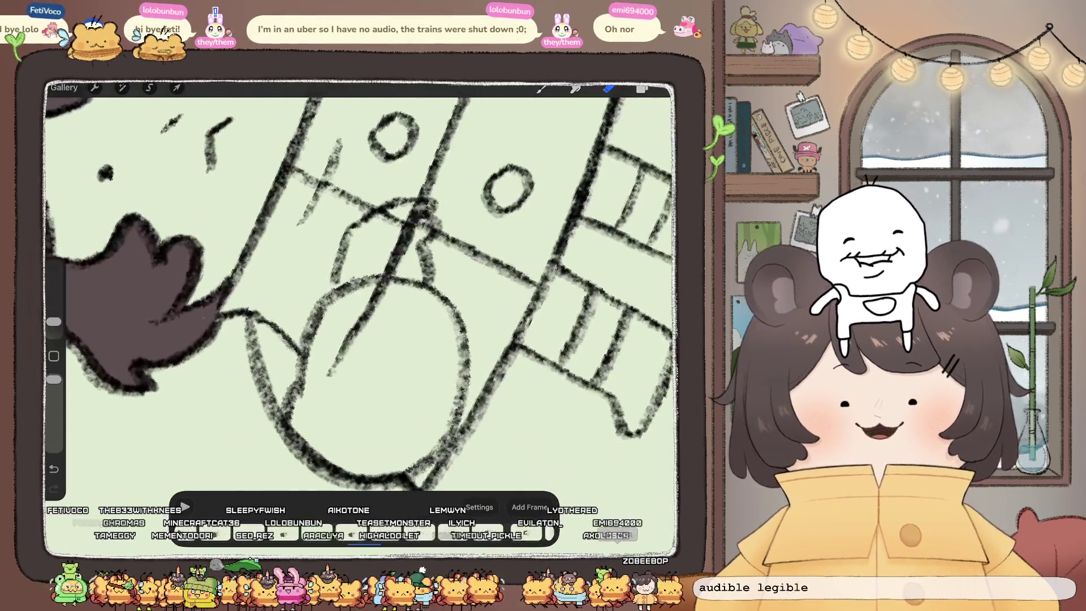
mouse_move(331, 370)
left_mouse_down()
mouse_move(425, 208)
mouse_move(396, 212)
left_mouse_up()
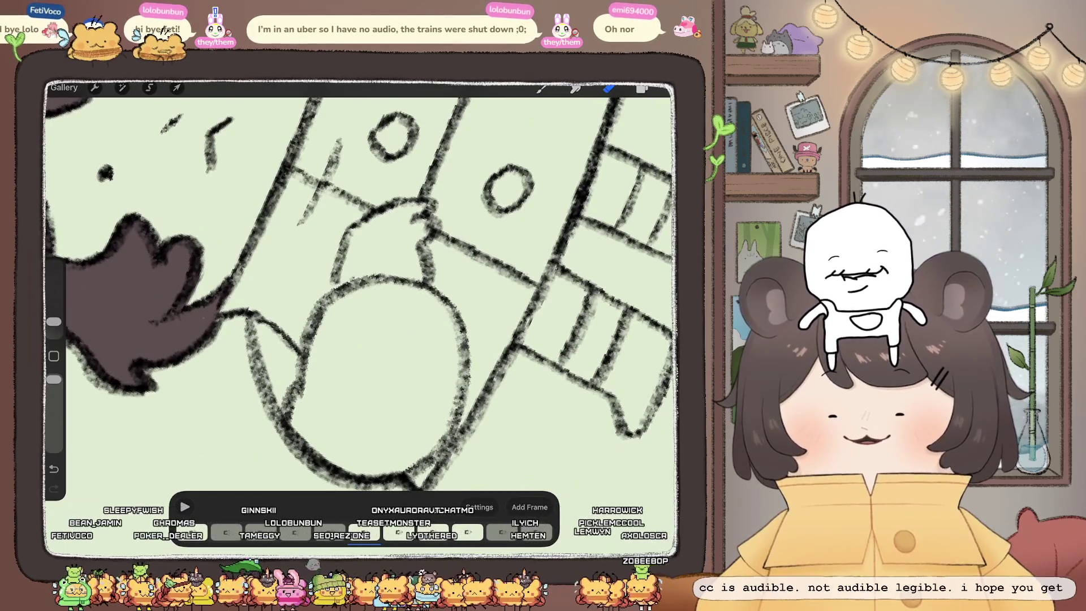
scroll(362, 283, "down", 5)
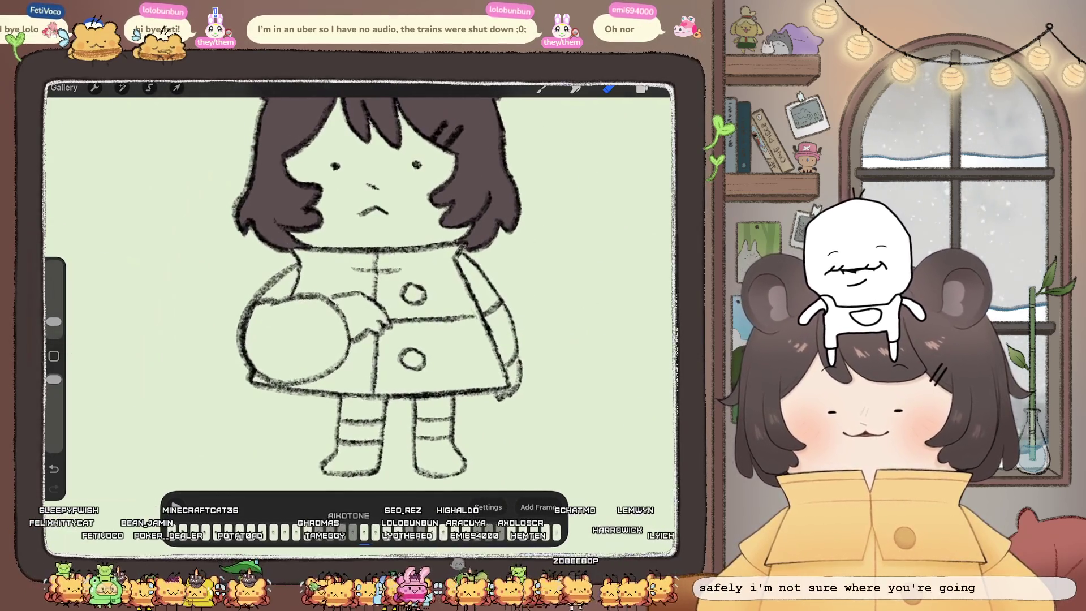
Step: Review the animation's frame groups in the Layers panel
left_click(642, 89)
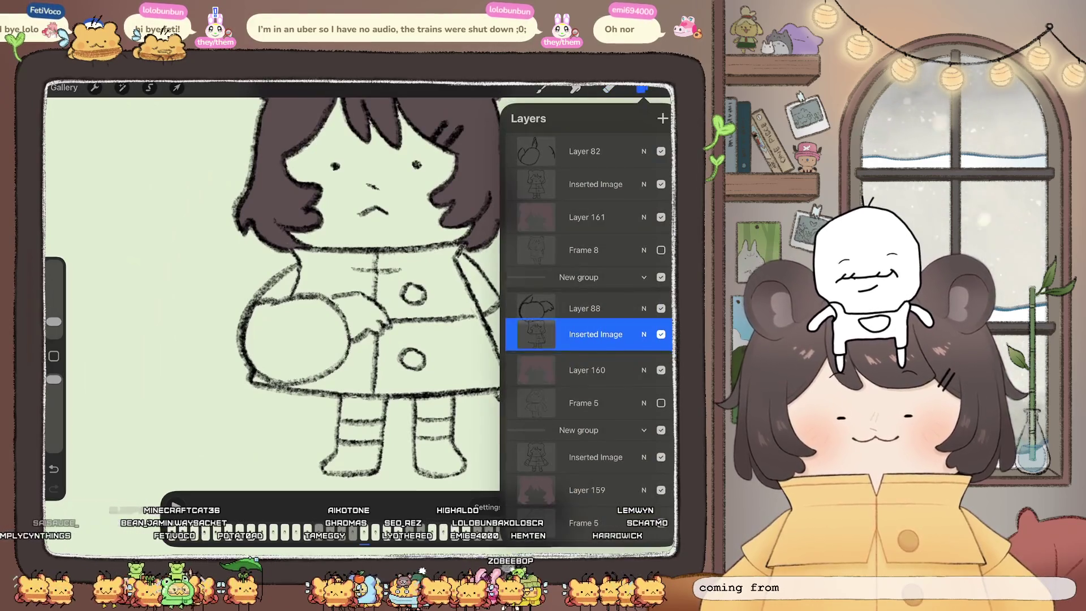
scroll(588, 373, "down", 1)
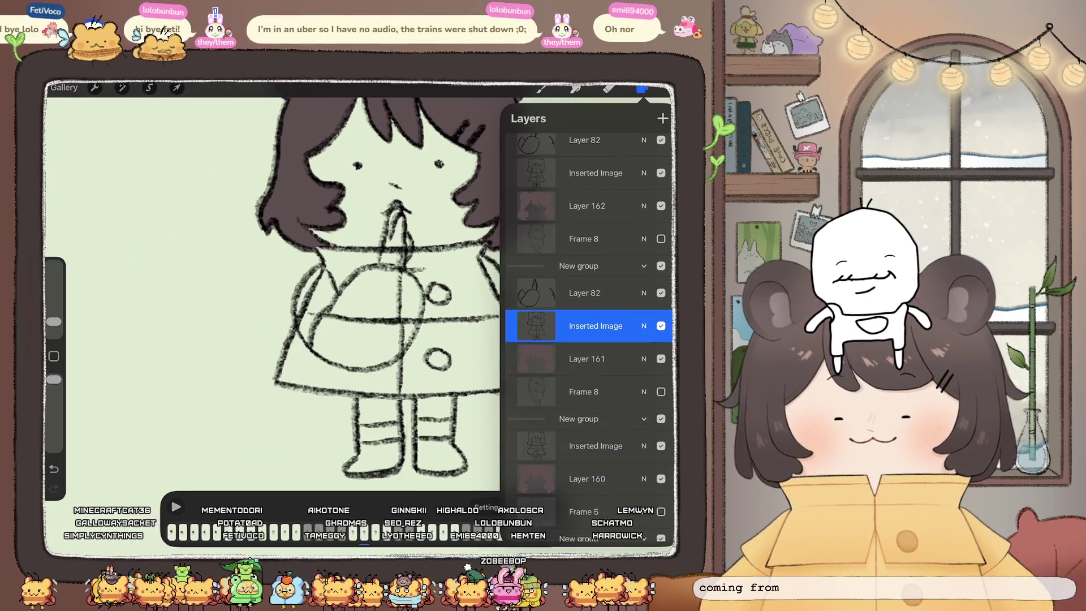
scroll(362, 283, "up", 3)
left_click(642, 88)
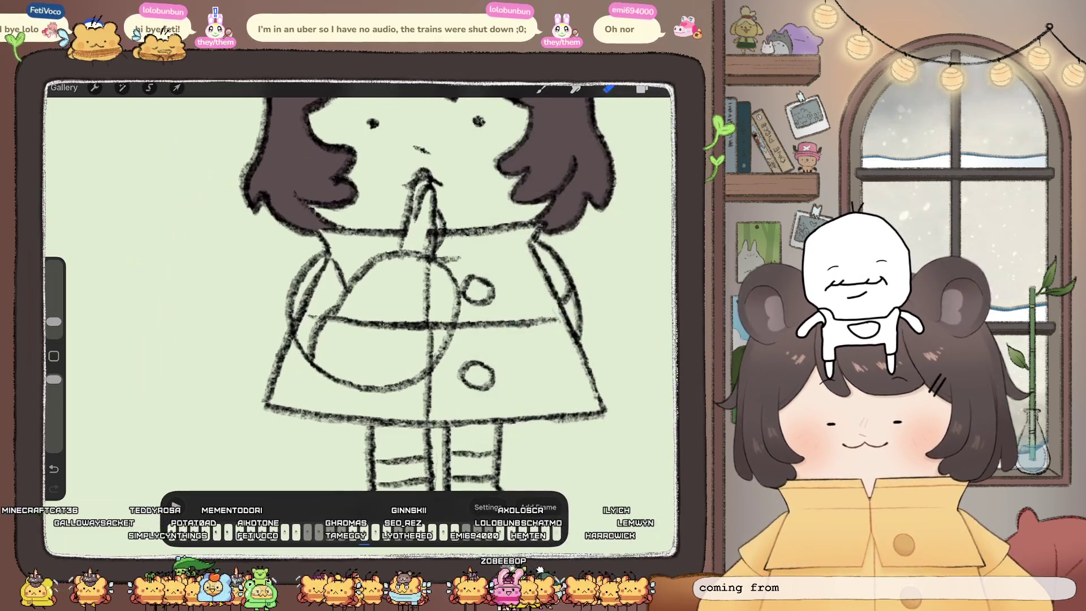
Step: Erase the vertical line inside the teapot circle and the stray mark by the left sleeve
mouse_move(426, 260)
left_mouse_down()
mouse_move(428, 356)
mouse_move(391, 326)
mouse_move(323, 319)
mouse_move(296, 330)
left_mouse_up()
left_click_drag(326, 259, 322, 269)
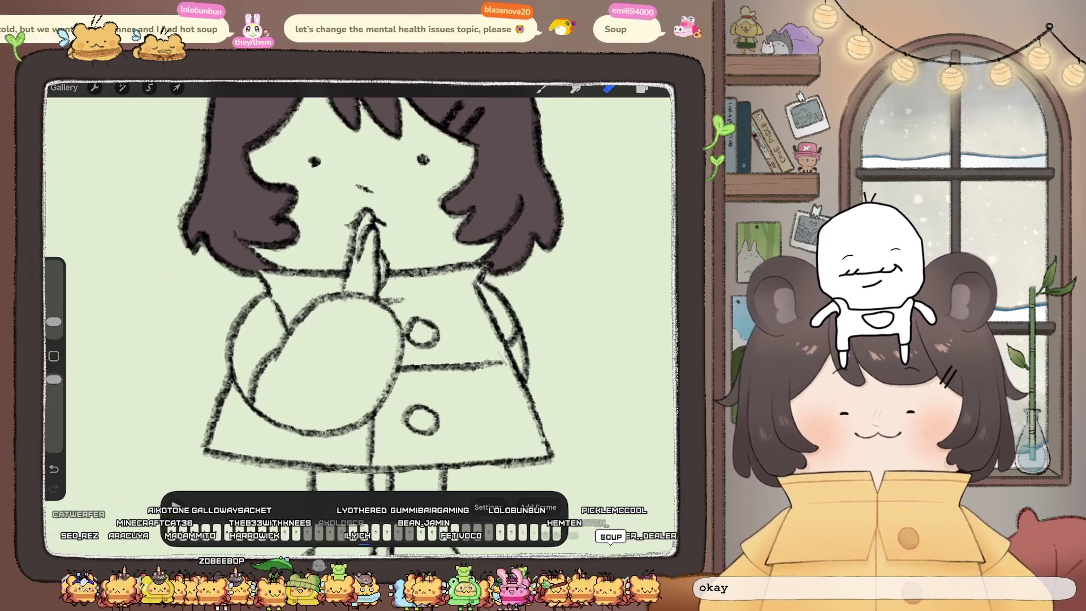
left_click(642, 89)
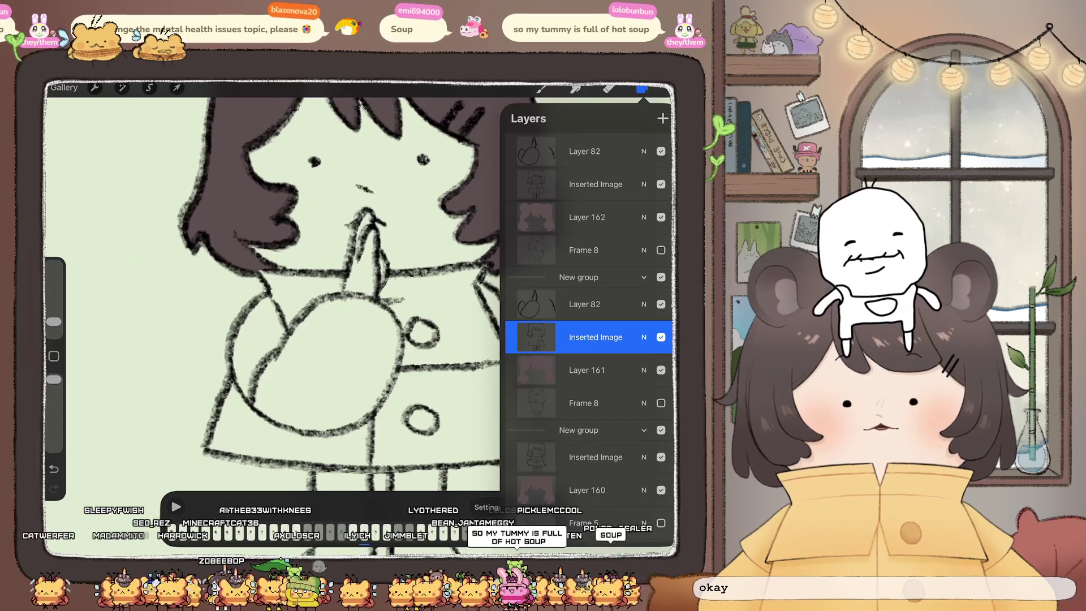
Step: On the Inserted Image layer above Layer 162, erase a short stroke on the dress's left side
scroll(588, 297, "up", 4)
left_click(595, 287)
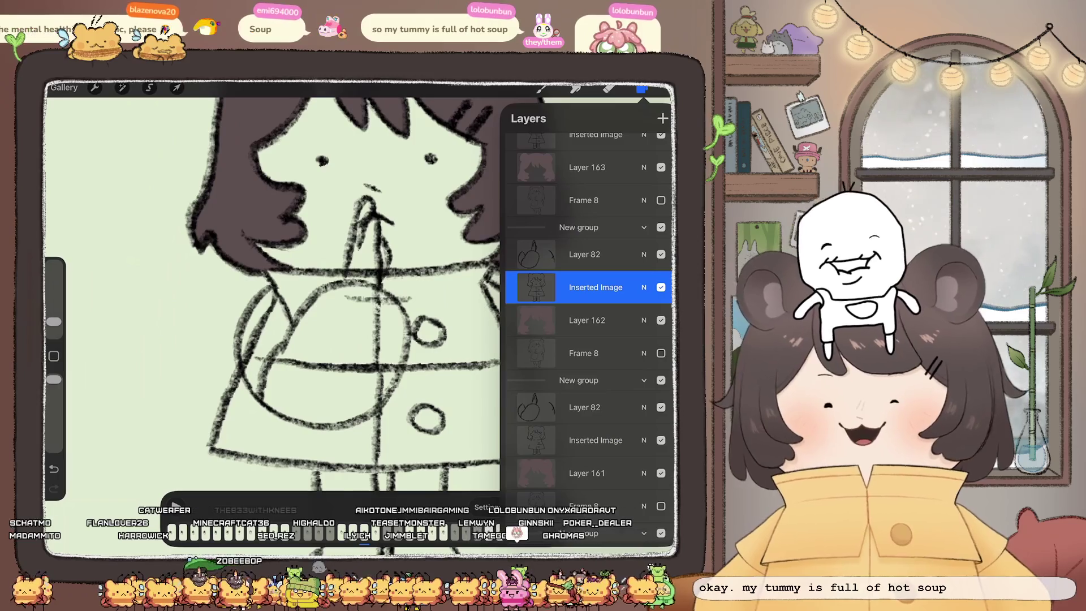
left_click(642, 89)
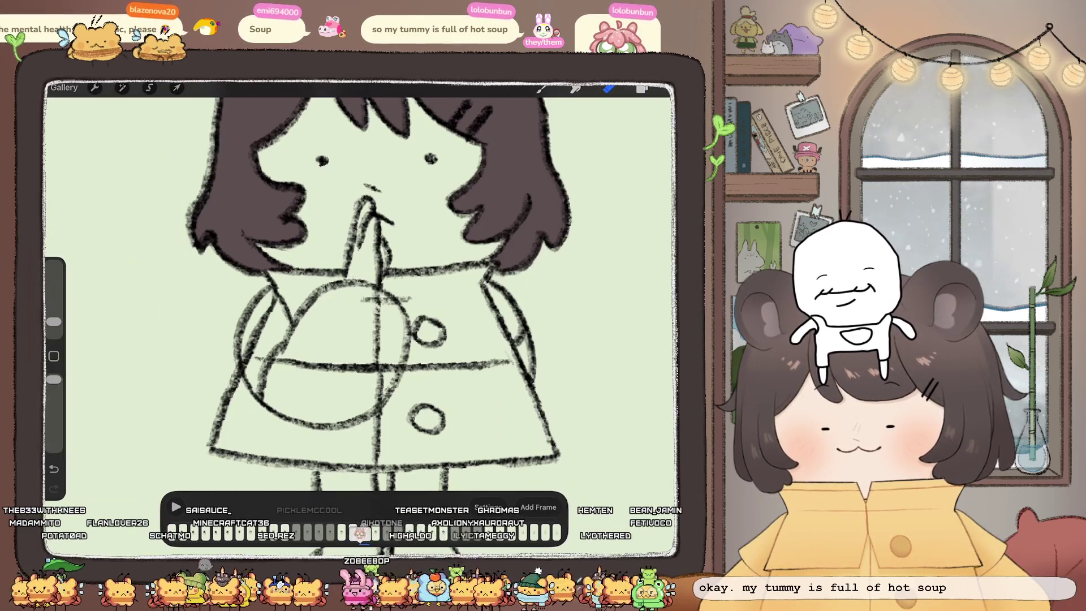
mouse_move(258, 366)
left_mouse_down()
mouse_move(368, 369)
mouse_move(249, 360)
left_mouse_up()
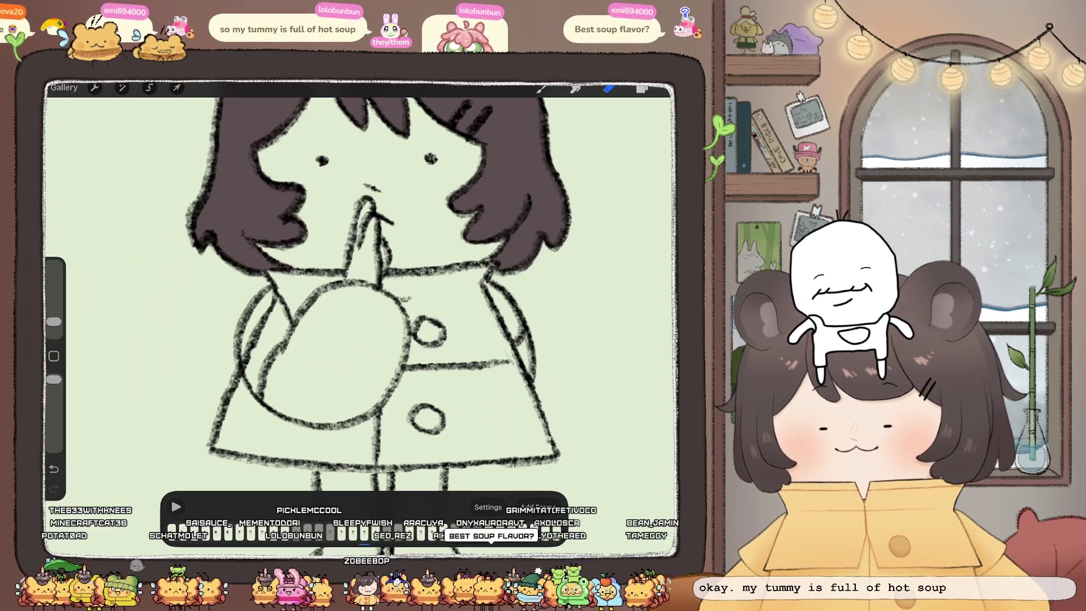
left_click_drag(266, 311, 253, 340)
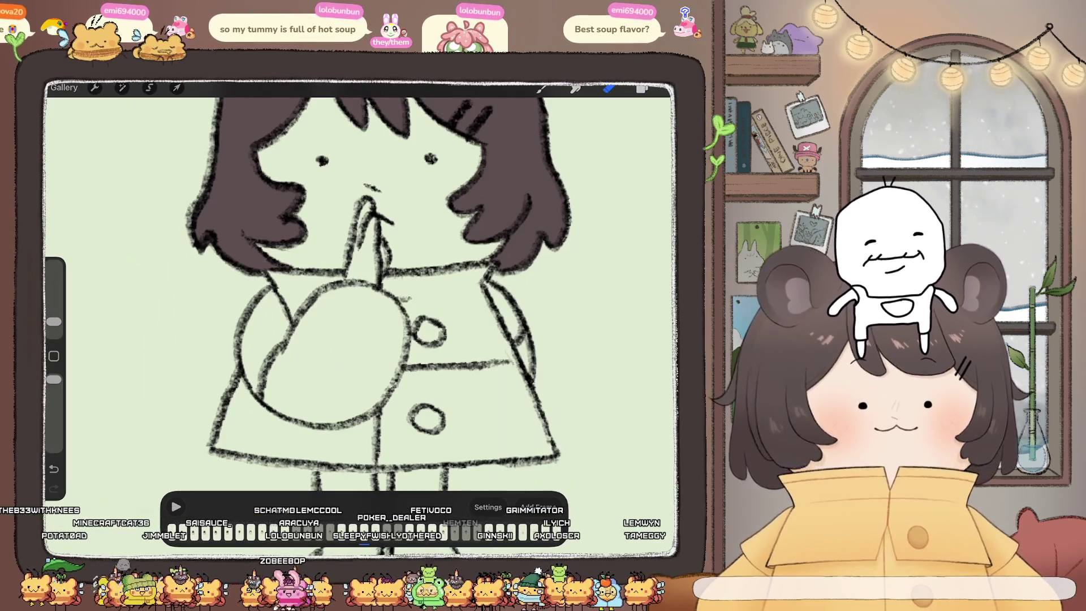
Step: On another Inserted Image layer, erase the vertical centre guideline through the circle and undo the extra paint stroke
left_click(642, 89)
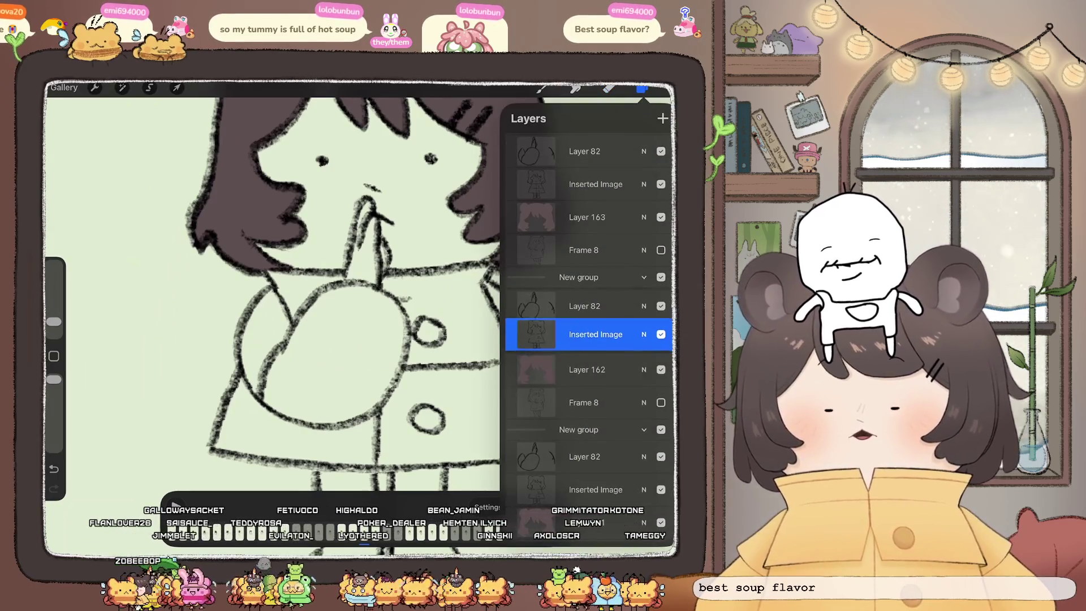
left_click(596, 300)
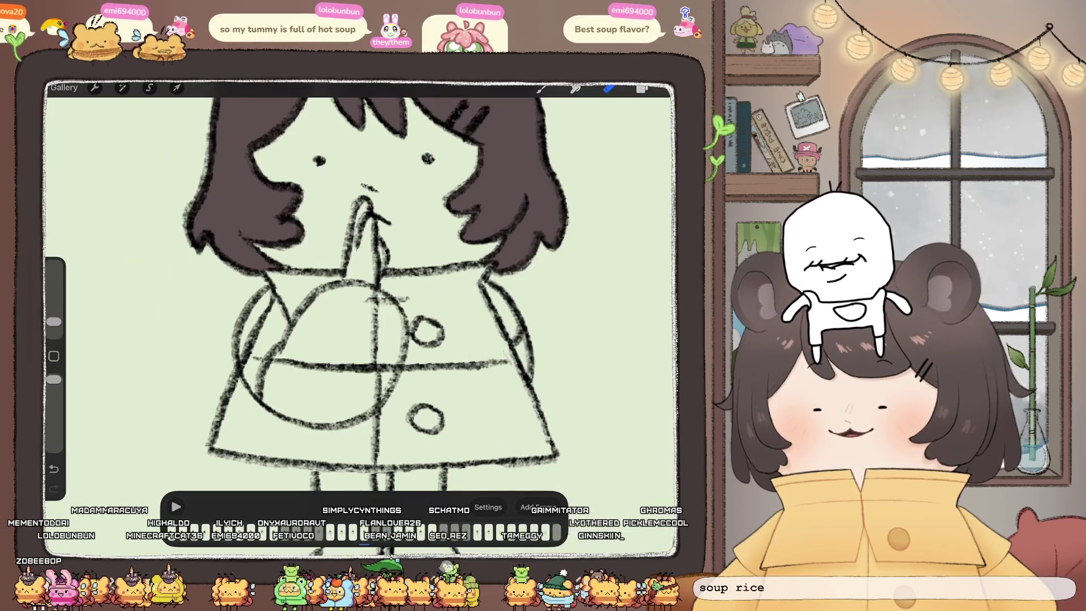
mouse_move(373, 289)
left_mouse_down()
mouse_move(384, 396)
mouse_move(355, 368)
mouse_move(241, 357)
left_mouse_up()
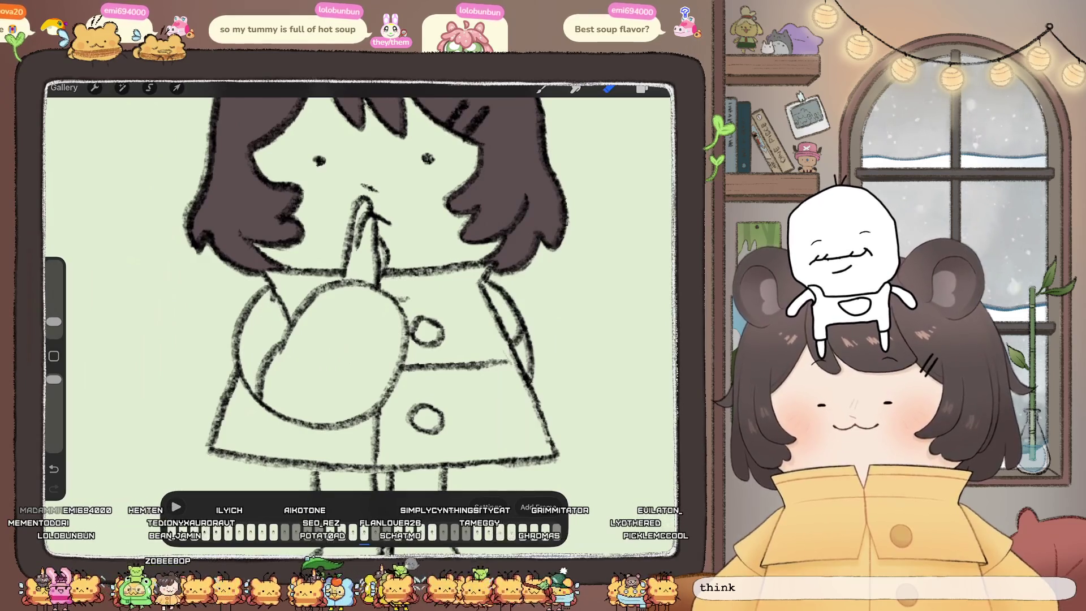
key("b")
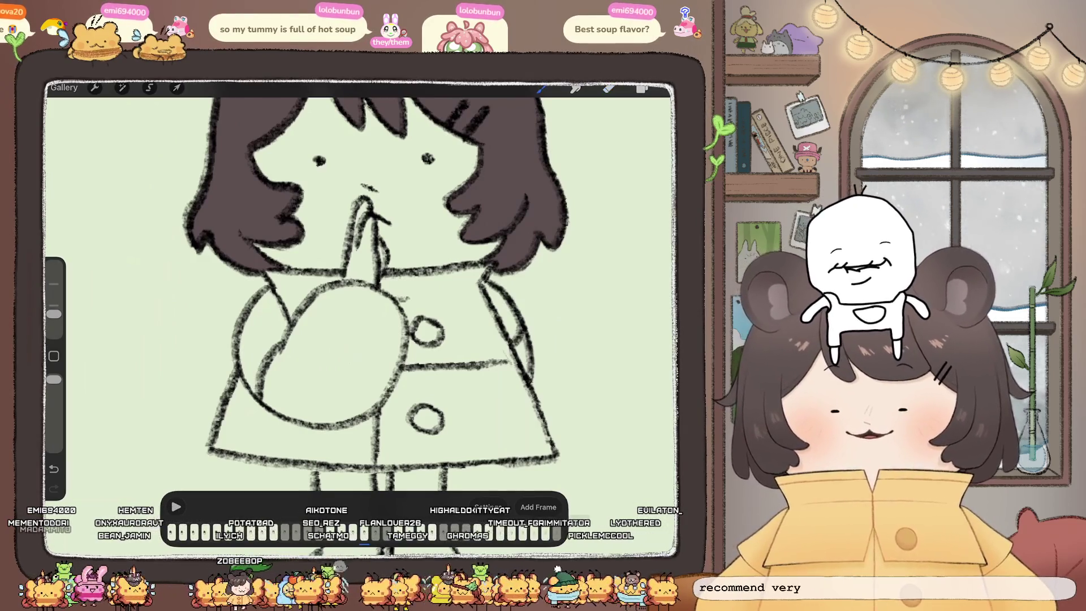
key("ctrl+z")
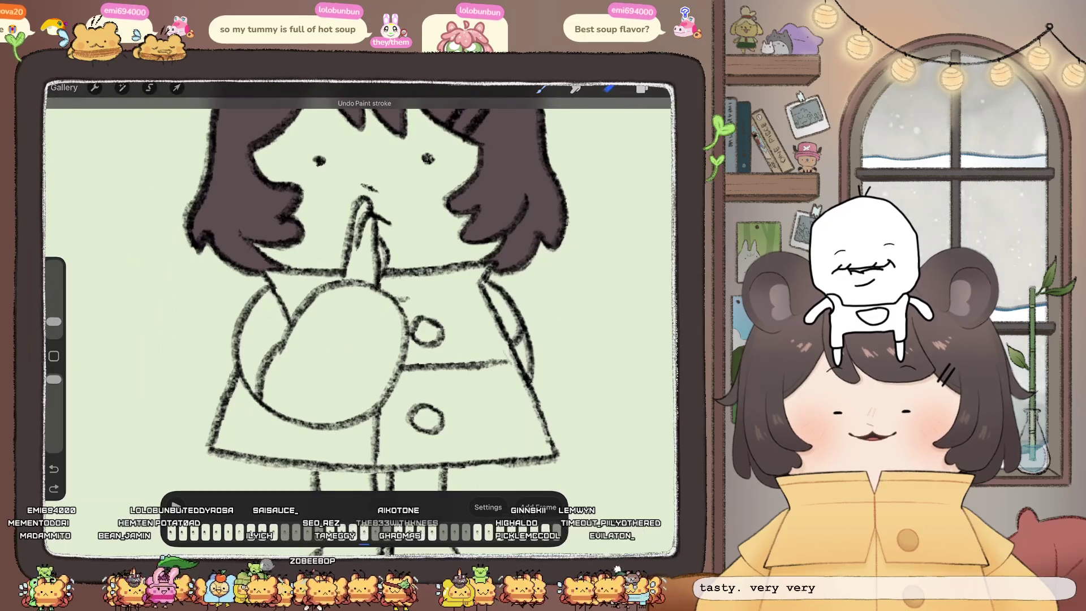
key("e")
key("ctrl+shift+z")
Step: Duplicate the current frame's layer group to create Frame 9
key("l")
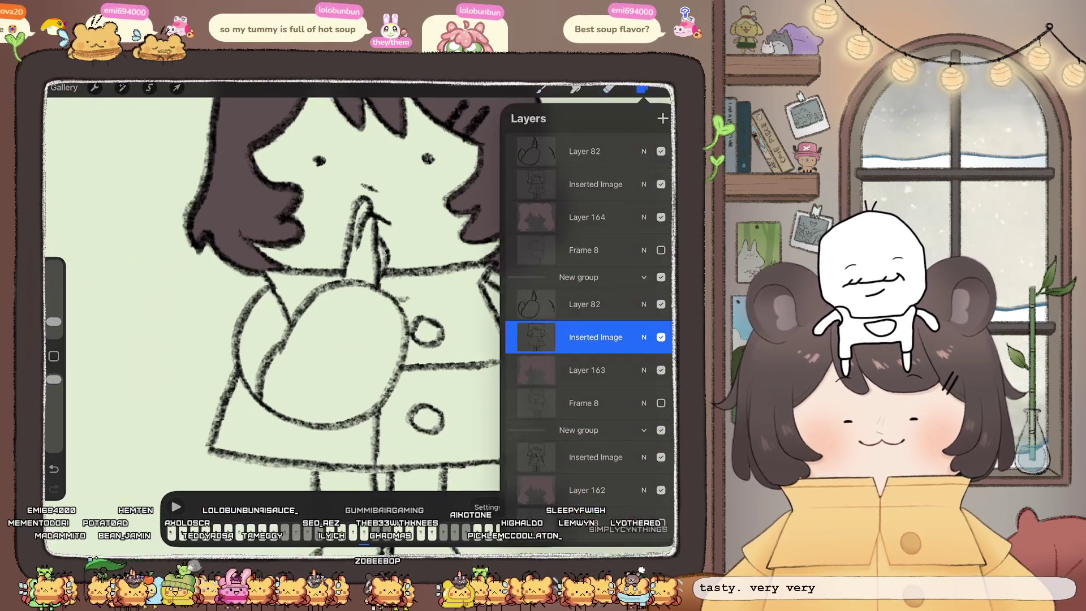
key("ctrl+j")
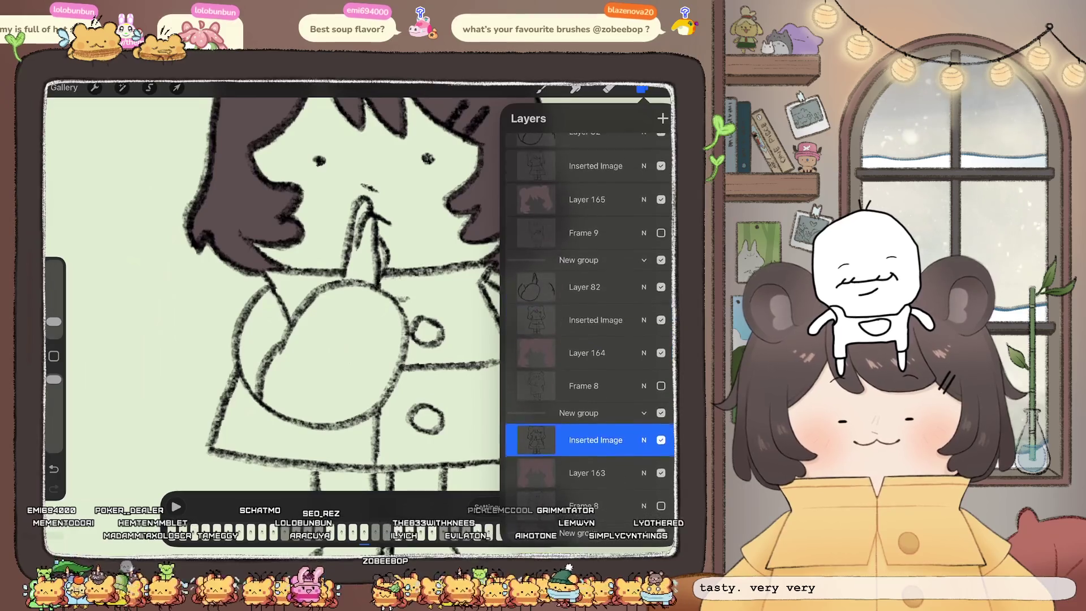
key("b")
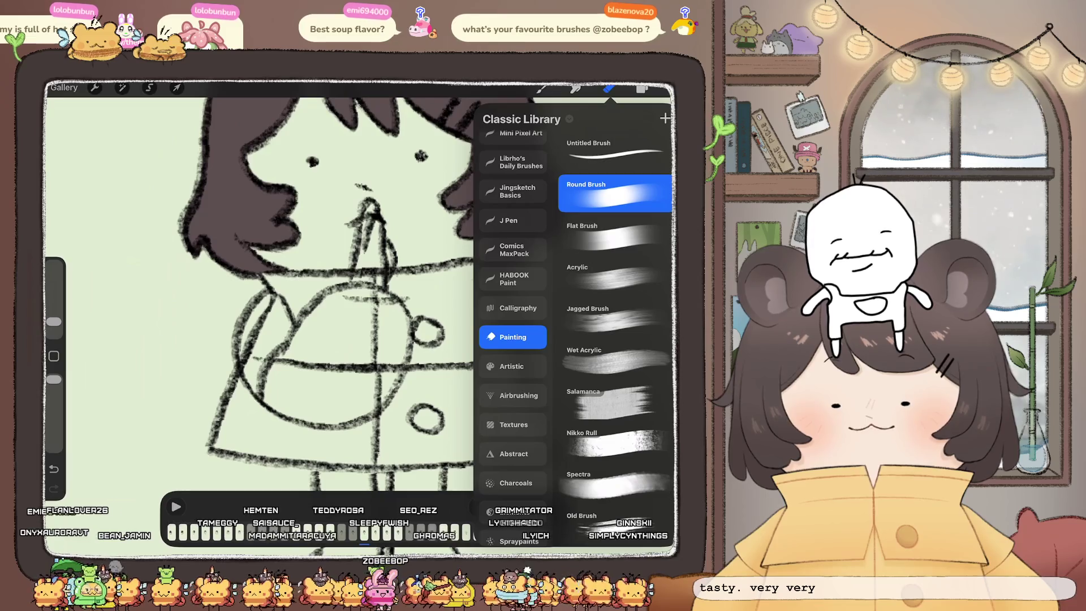
key("Escape")
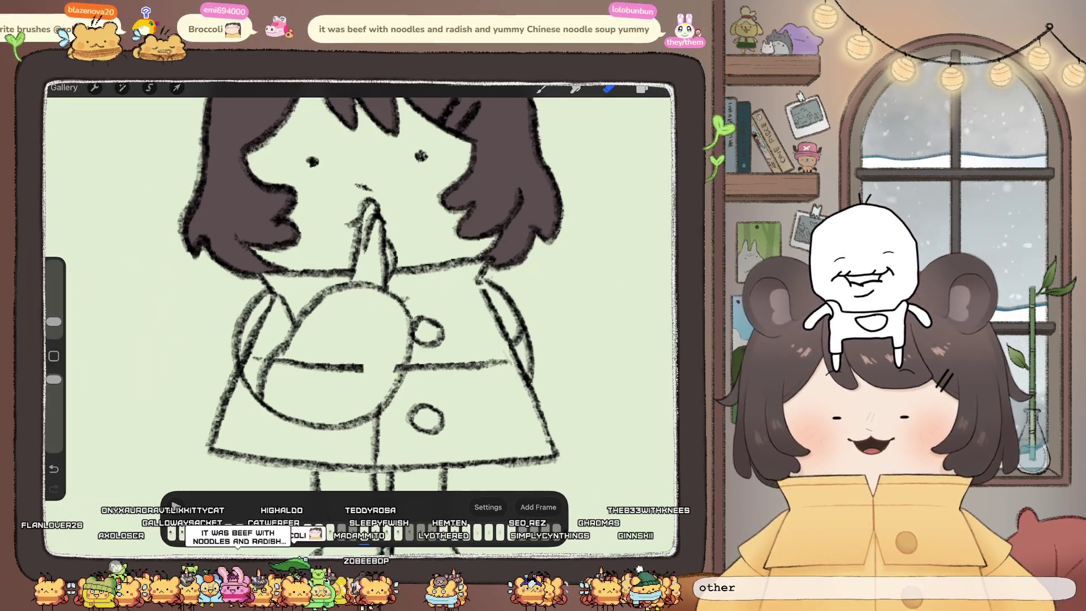
Step: Erase the horizontal stroke across the teapot and the stray fragments at its left edge
left_click_drag(362, 368, 258, 362)
left_click_drag(253, 323, 253, 346)
left_click_drag(268, 302, 261, 329)
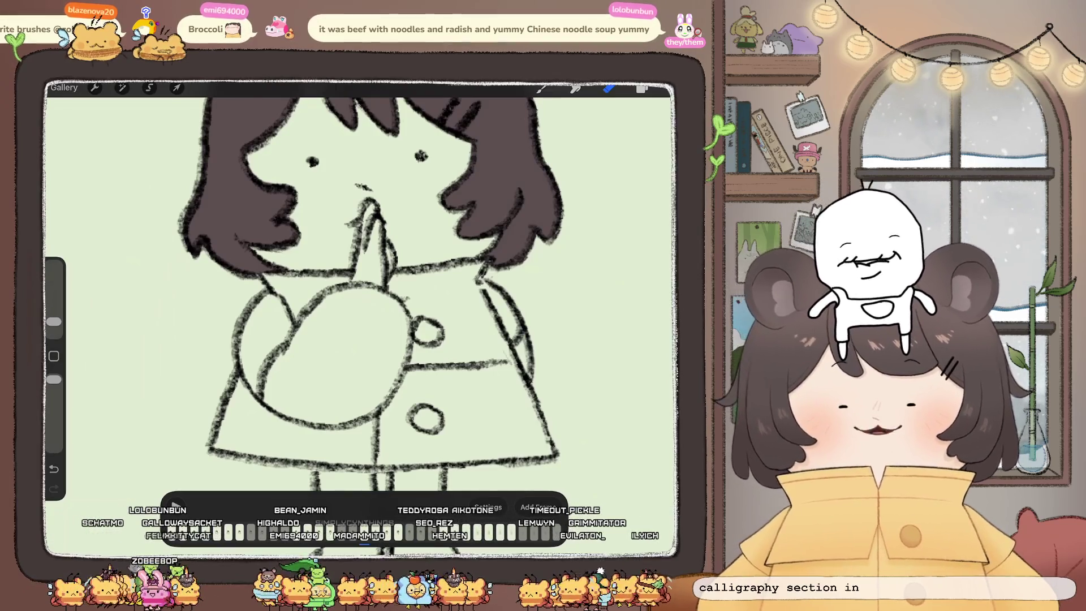
Step: Remove the extra Layer 82 from the new frame
left_click(641, 87)
left_click(542, 88)
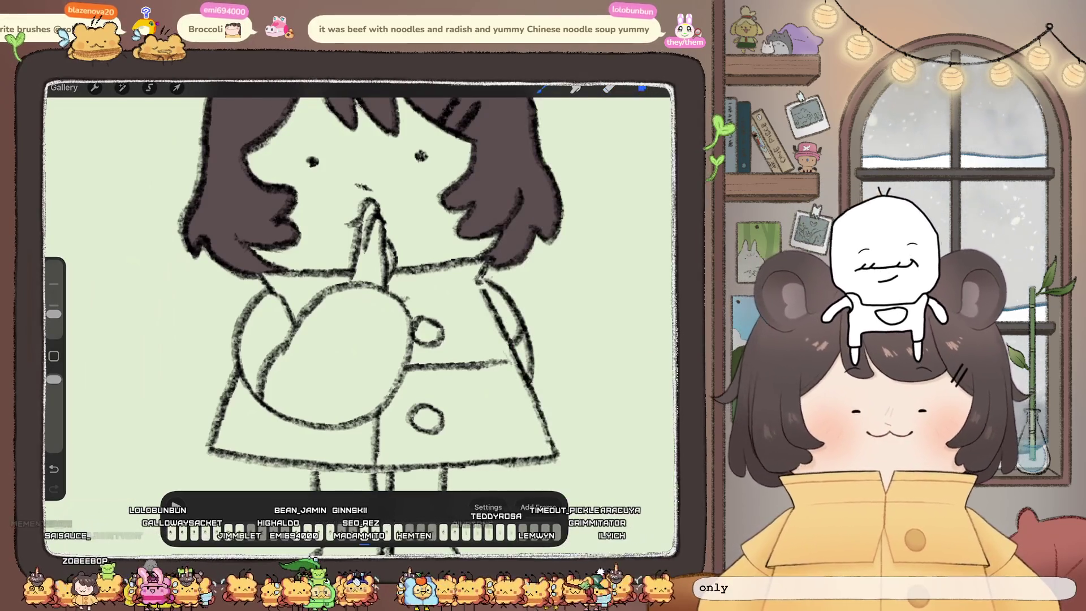
left_click(642, 88)
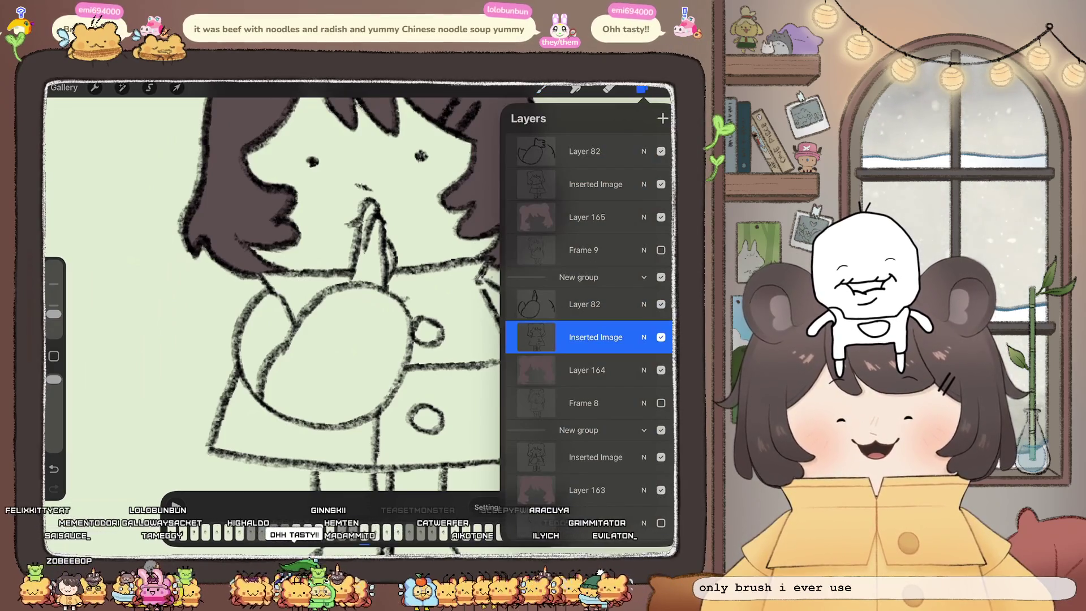
left_click(588, 304)
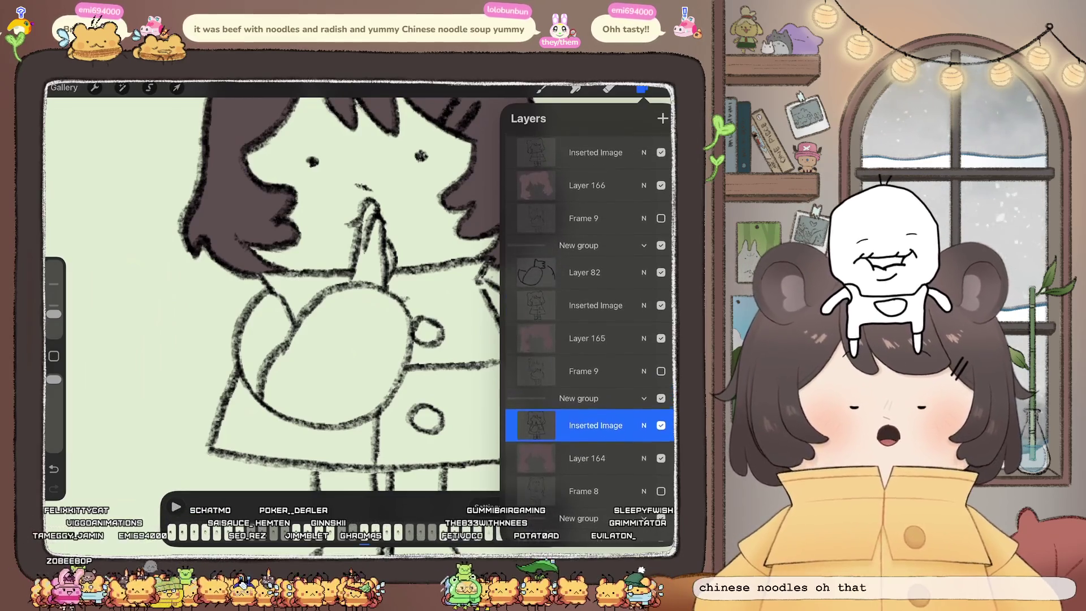
Step: Erase the small button circle and the vertical and horizontal guide lines on the current frame's coat
left_click(642, 89)
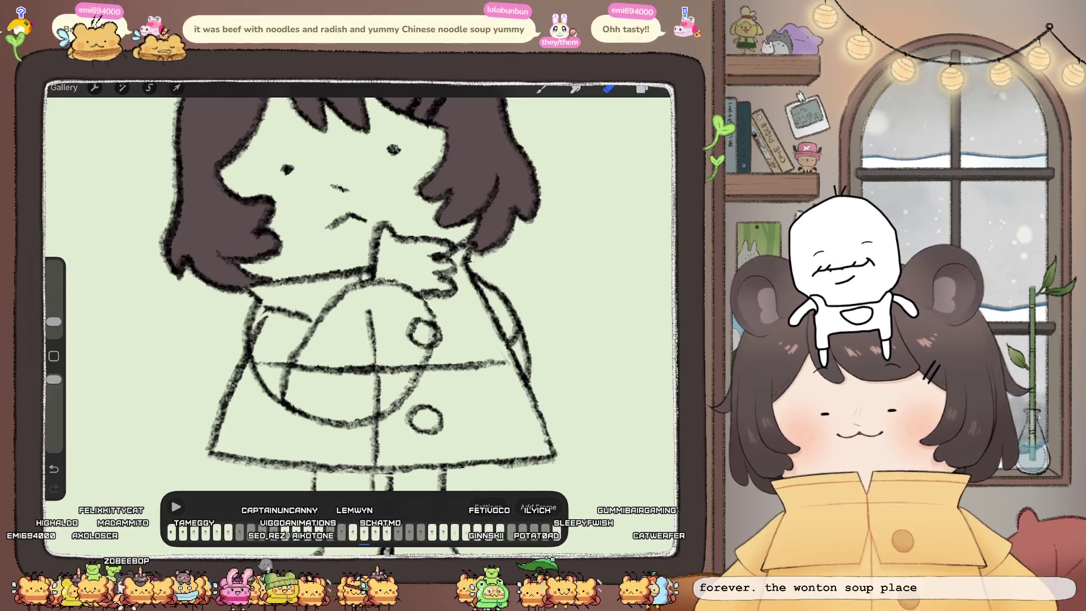
left_click_drag(412, 325, 433, 340)
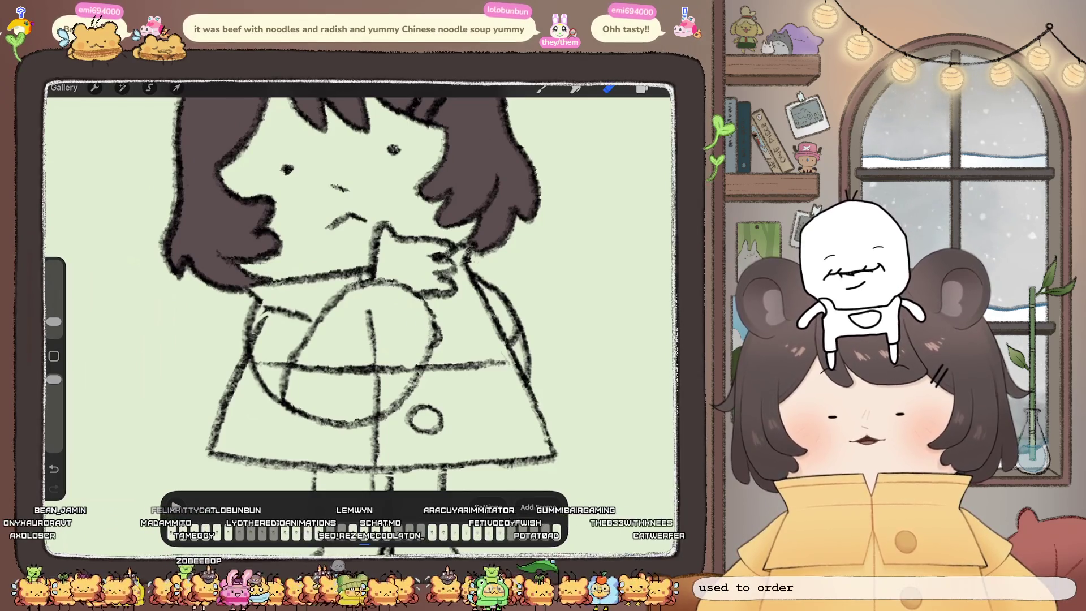
left_click_drag(372, 310, 373, 373)
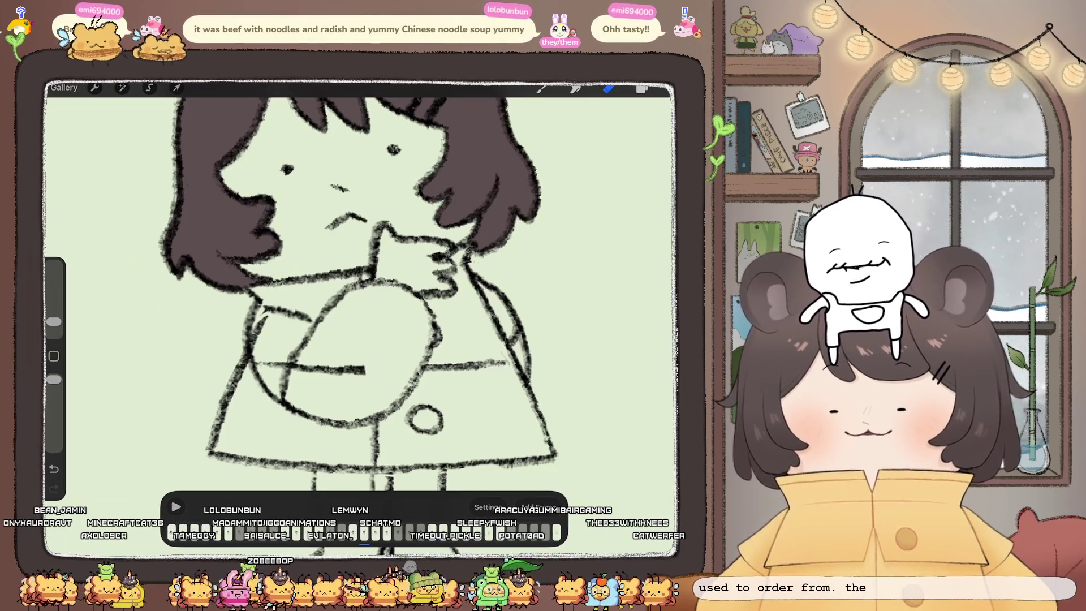
mouse_move(263, 316)
left_mouse_down()
mouse_move(263, 337)
mouse_move(292, 365)
mouse_move(365, 371)
left_mouse_up()
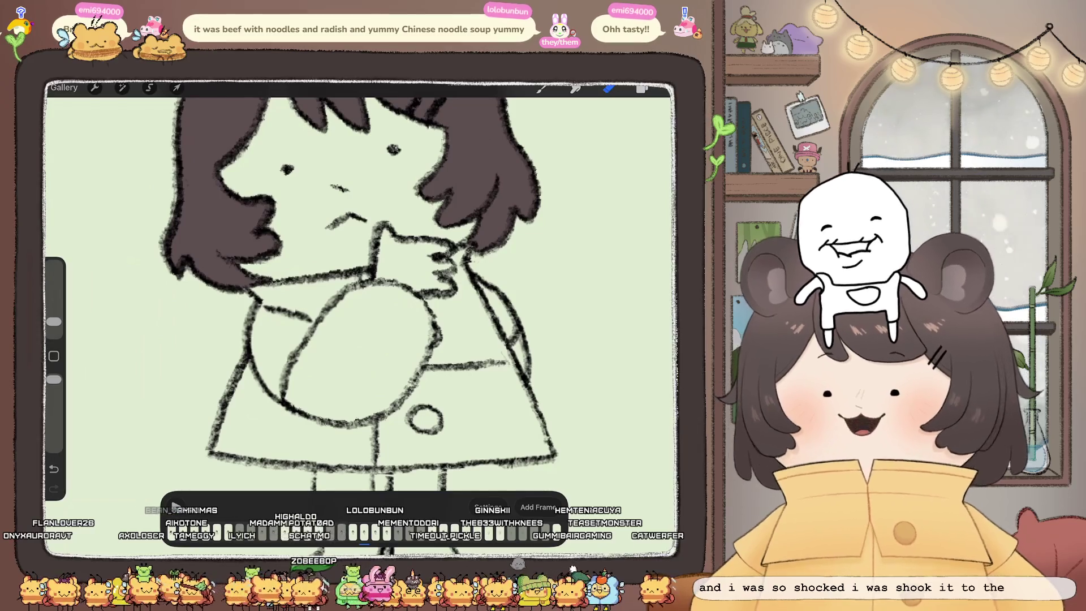
Step: On another frame's line art, erase the coat guide lines, half the button and part of the hand squiggle
left_click(642, 89)
left_click(595, 267)
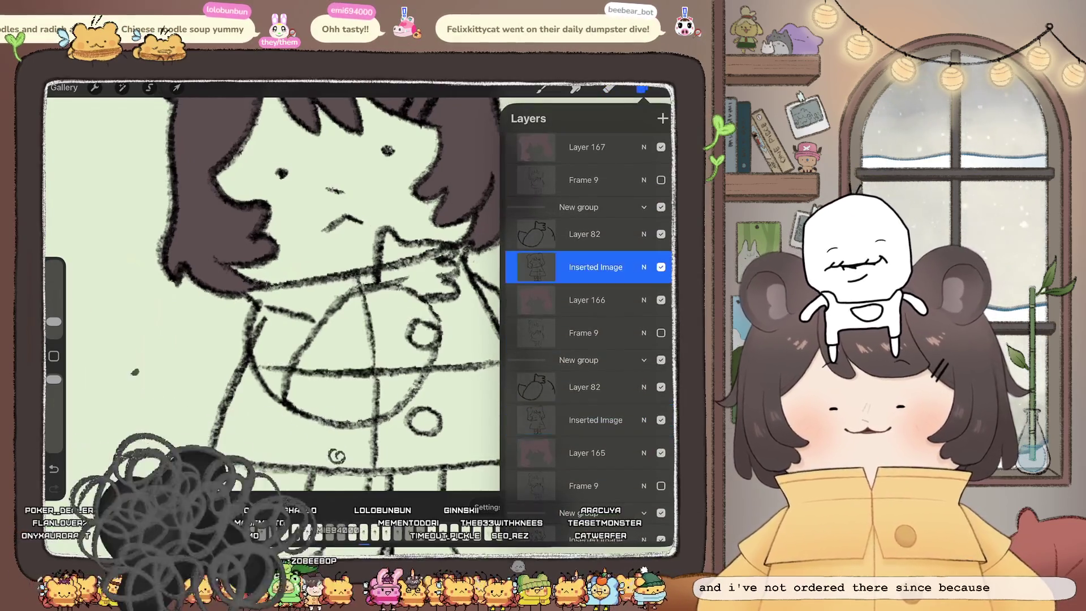
left_click(642, 88)
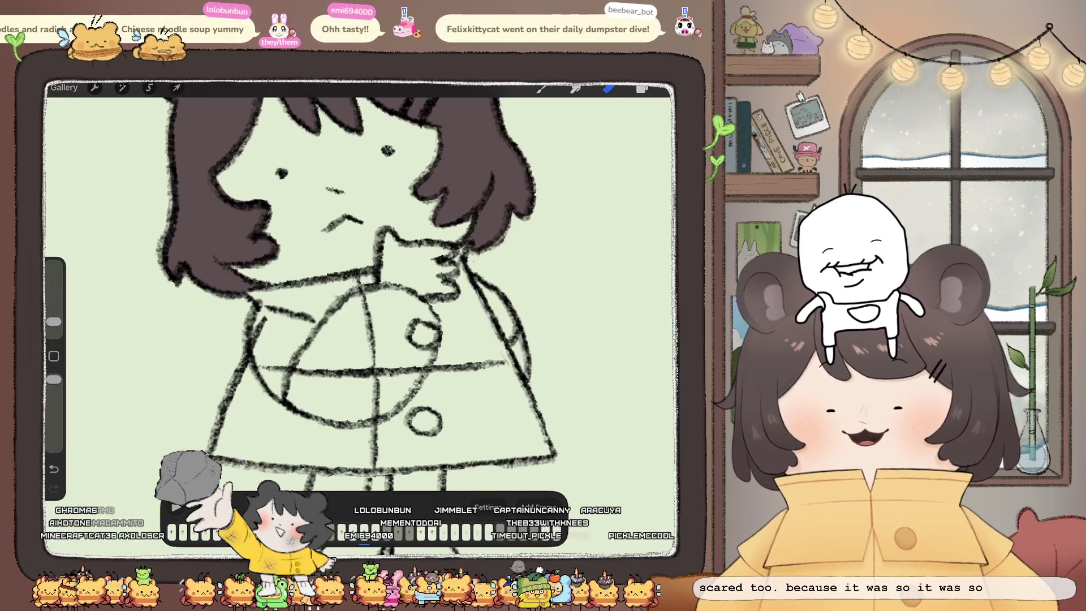
left_click_drag(370, 317, 373, 418)
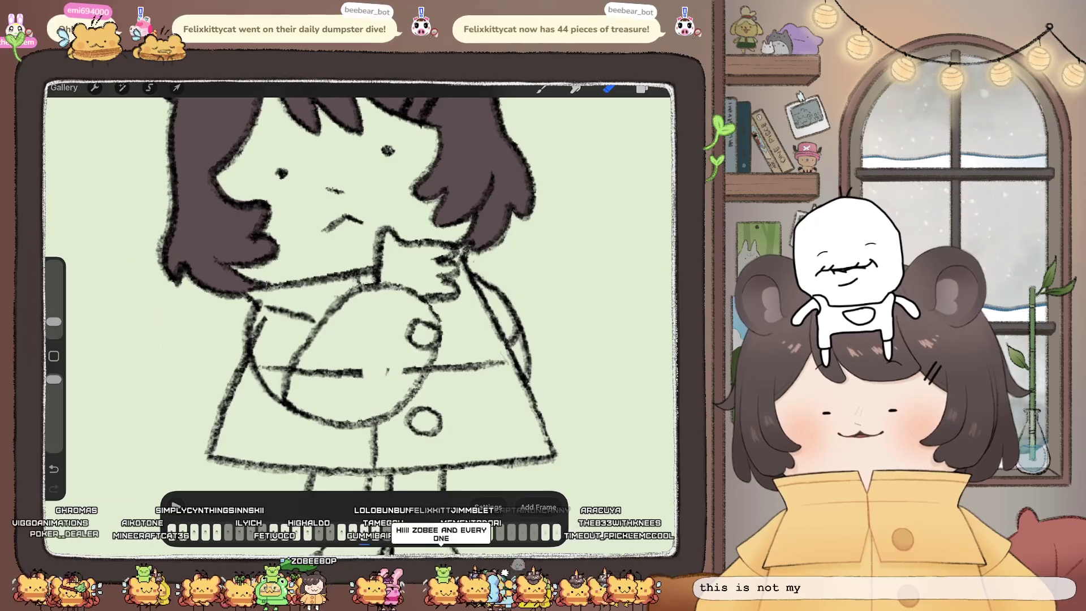
left_click_drag(431, 322, 431, 349)
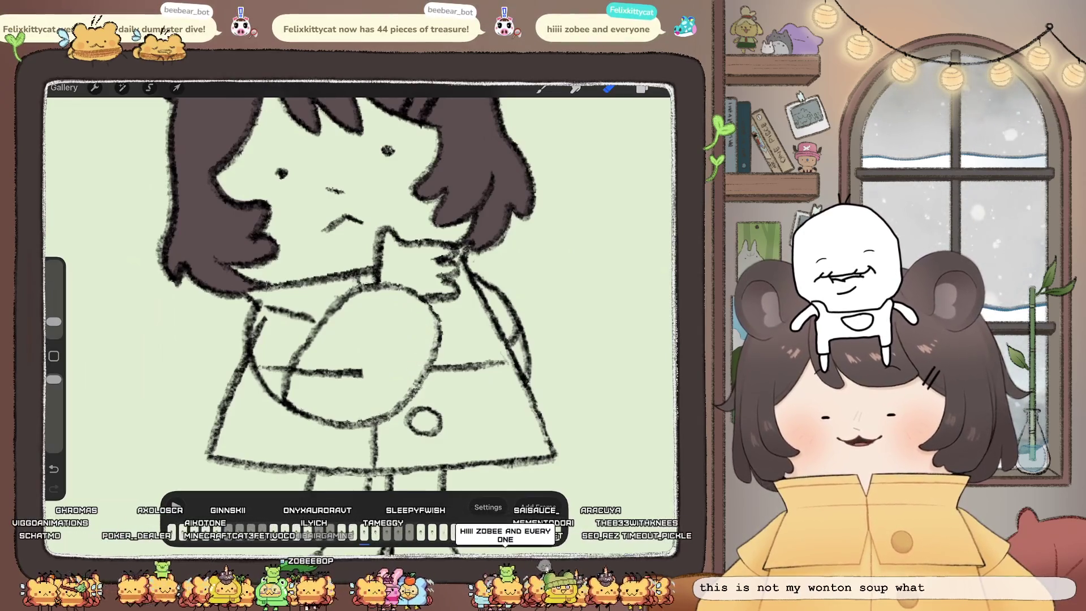
left_click_drag(358, 372, 261, 372)
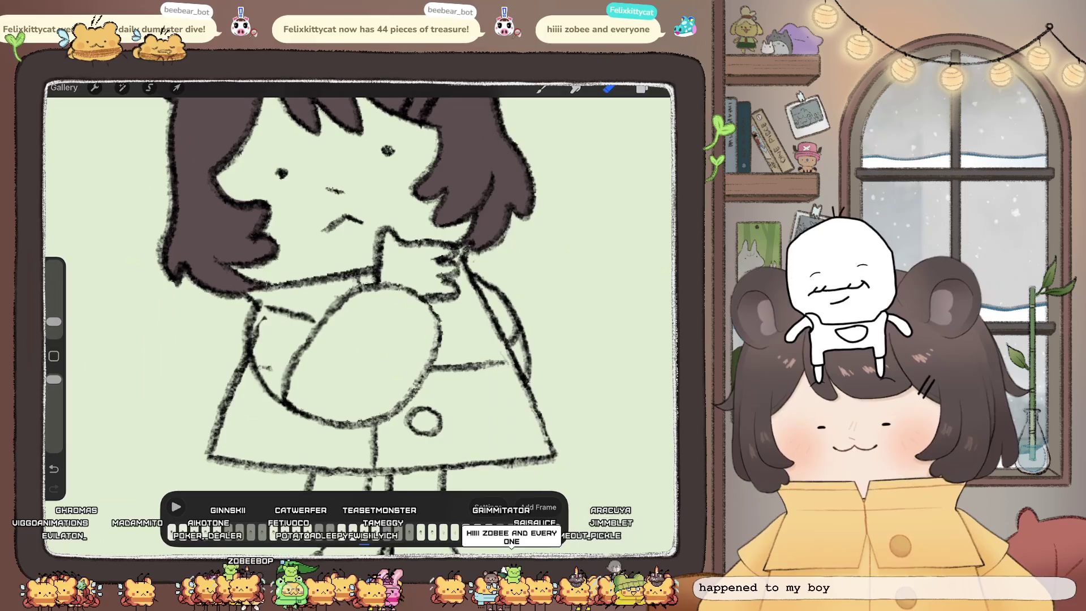
left_click_drag(264, 318, 255, 354)
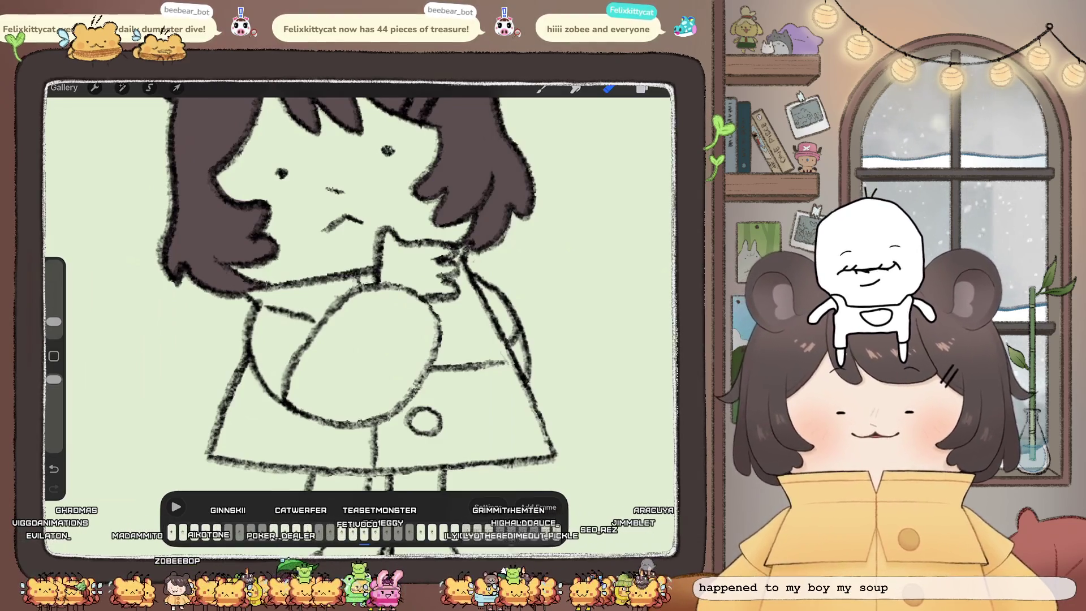
Step: On the next frame, erase the central coat line, the upper button's right half and the horizontal line
left_click(642, 88)
scroll(588, 339, "down", 3)
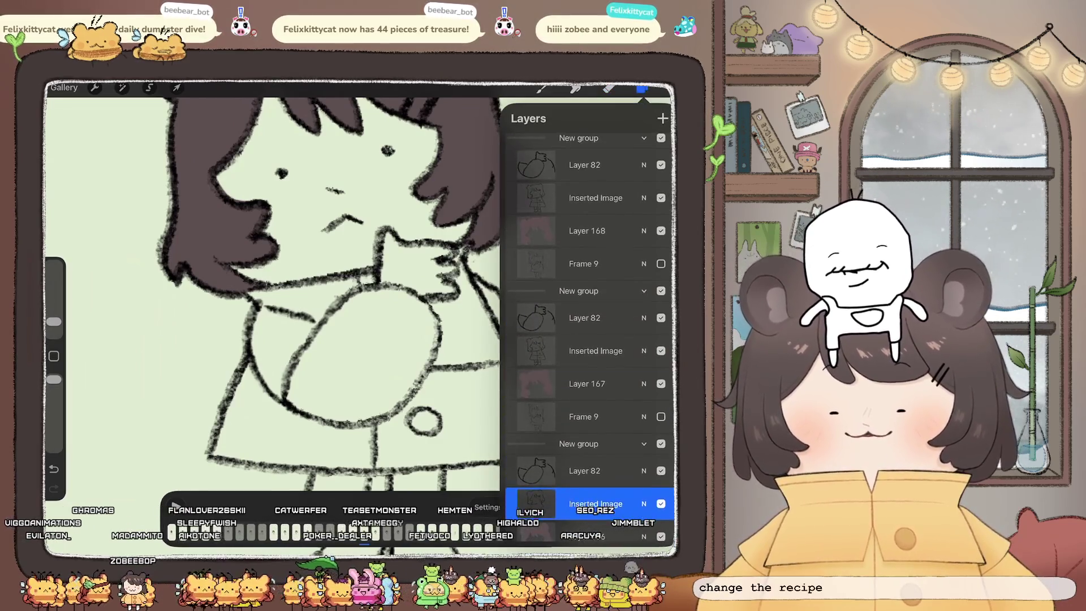
left_click(642, 87)
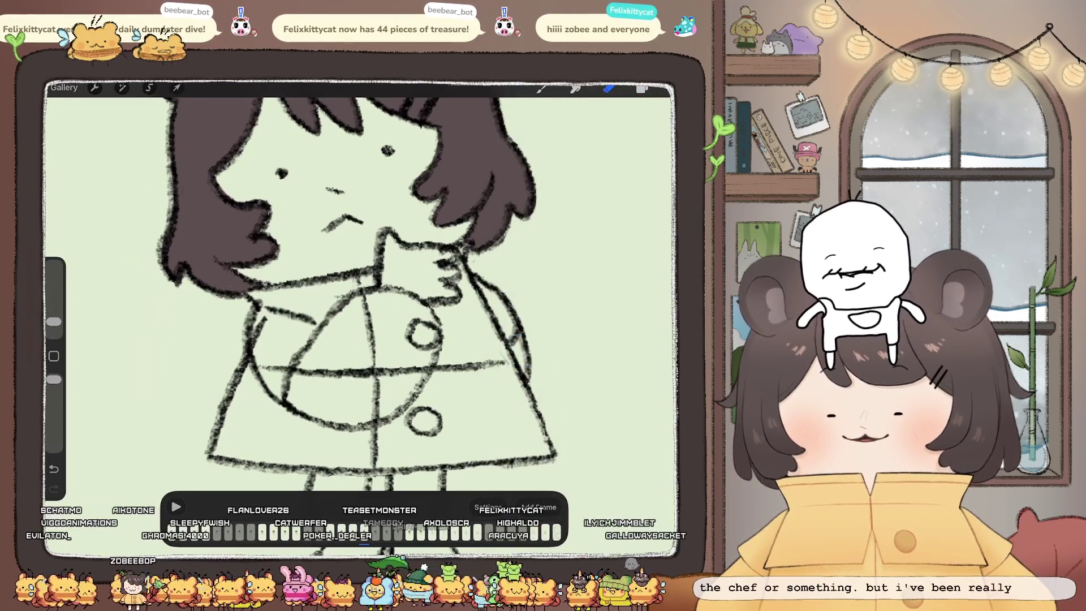
mouse_move(371, 317)
left_mouse_down()
mouse_move(372, 388)
mouse_move(399, 372)
left_mouse_up()
mouse_move(433, 321)
left_mouse_down()
mouse_move(434, 348)
mouse_move(409, 339)
left_mouse_up()
left_click_drag(350, 372, 299, 371)
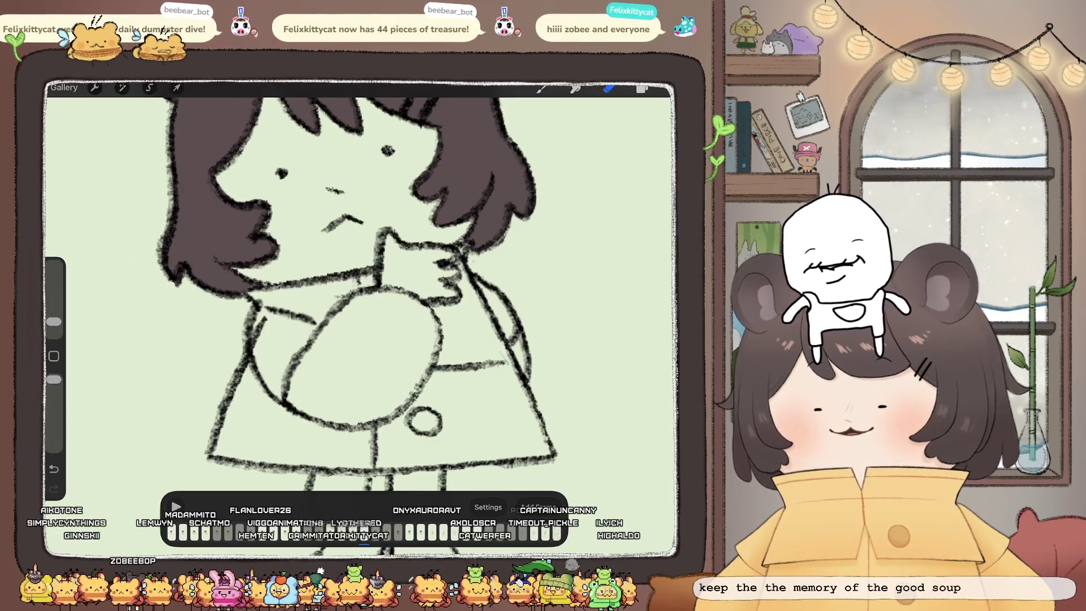
left_click_drag(260, 319, 257, 351)
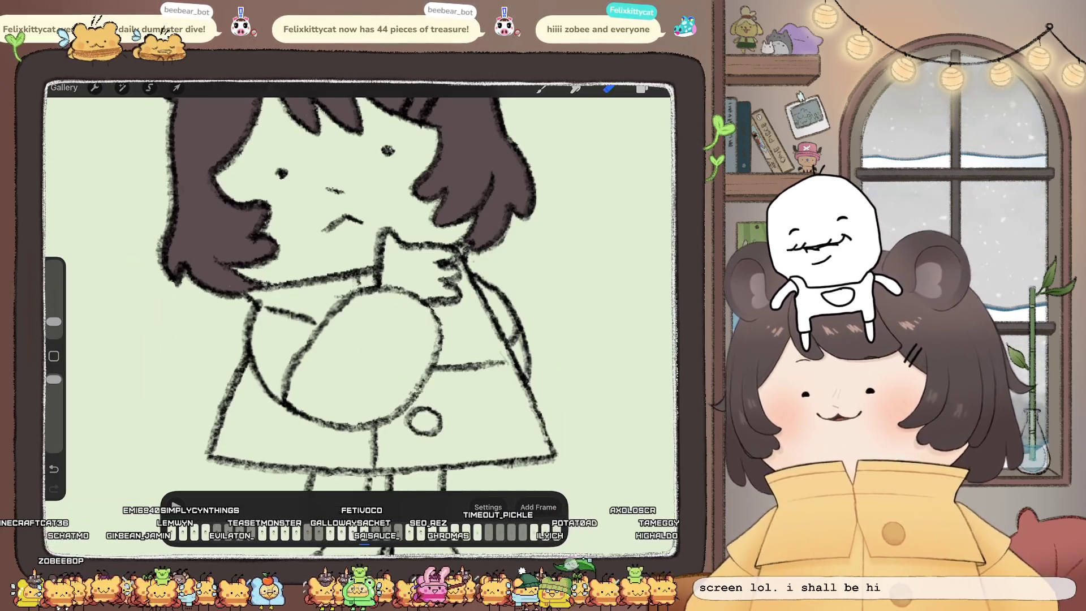
Step: Select the next frame's Inserted Image layer and pick the eraser brush
left_click(641, 89)
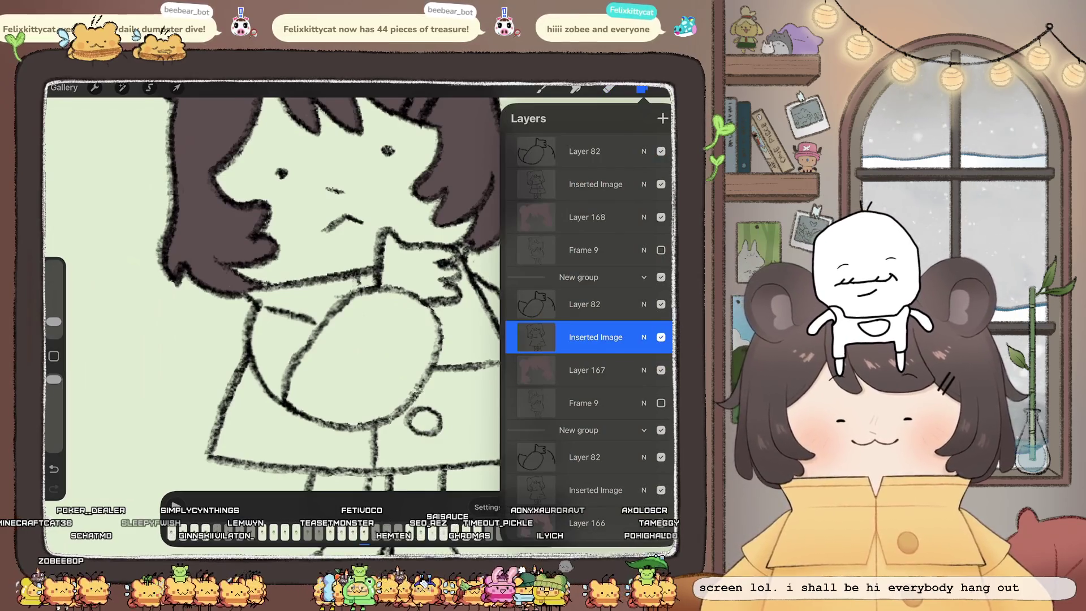
left_click(584, 303)
left_click(121, 87)
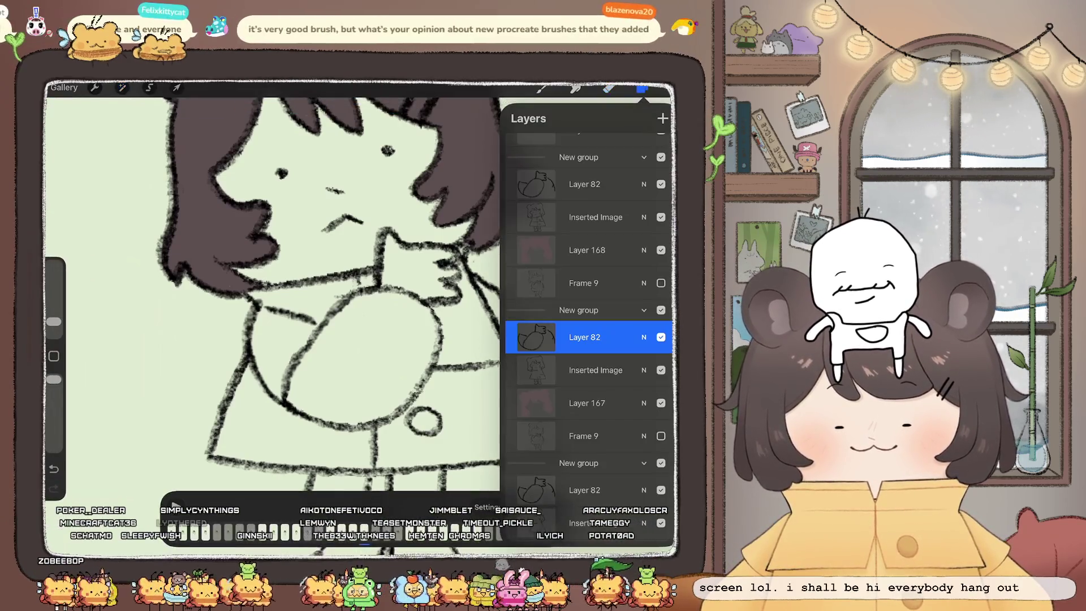
left_click(596, 370)
left_click(596, 217)
left_click(609, 89)
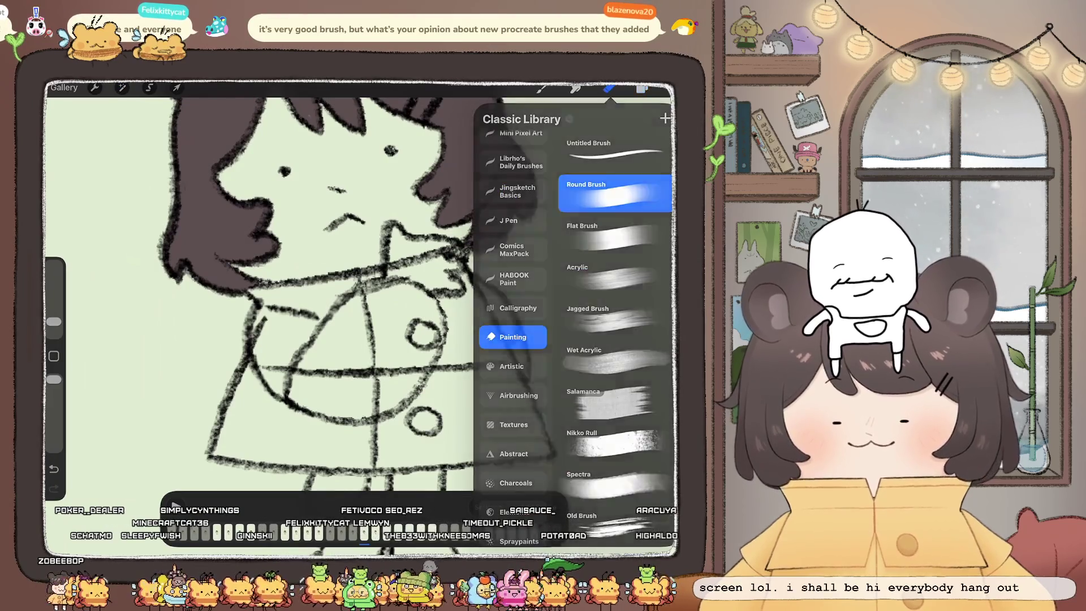
left_click(609, 89)
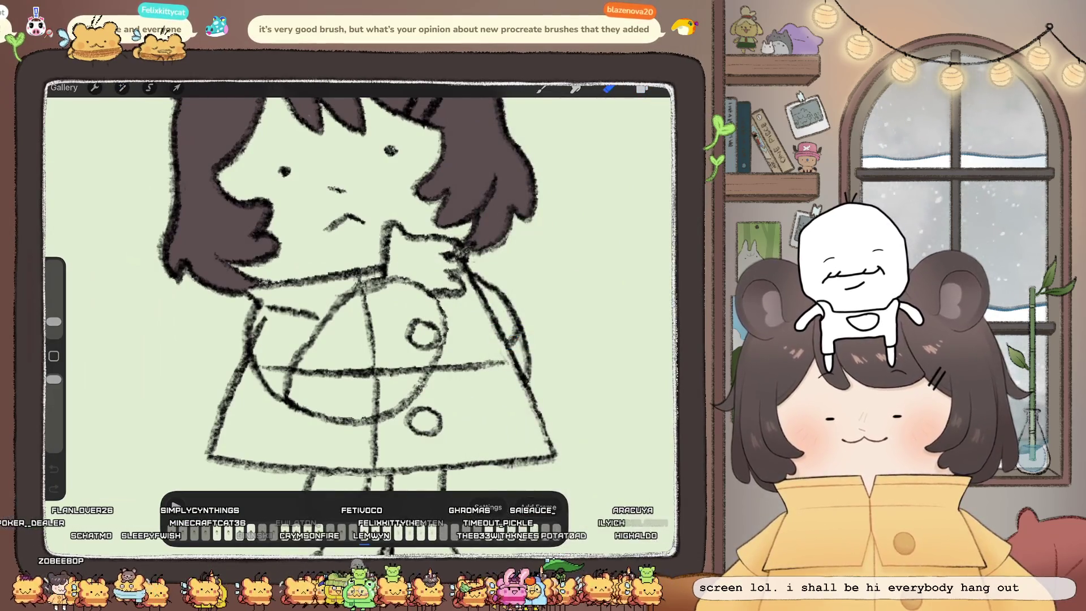
Step: Erase the upper coat button circle, the coat guide lines and a piece of the belly line
mouse_move(416, 320)
left_mouse_down()
mouse_move(430, 325)
mouse_move(421, 348)
mouse_move(439, 348)
mouse_move(418, 371)
left_mouse_up()
left_click_drag(376, 419, 389, 368)
left_click_drag(372, 319, 365, 378)
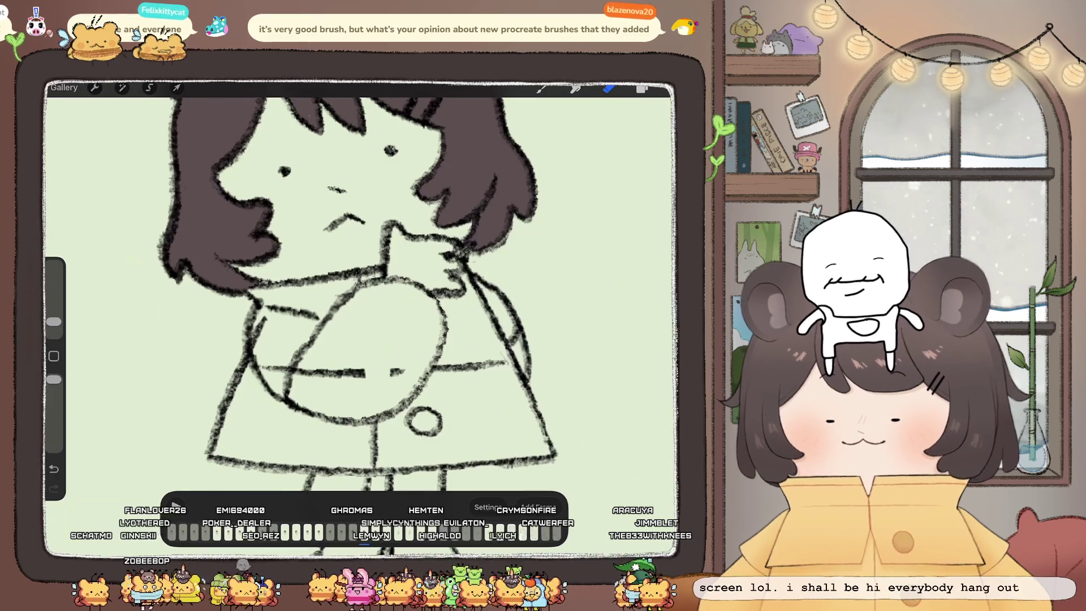
left_click_drag(276, 371, 364, 372)
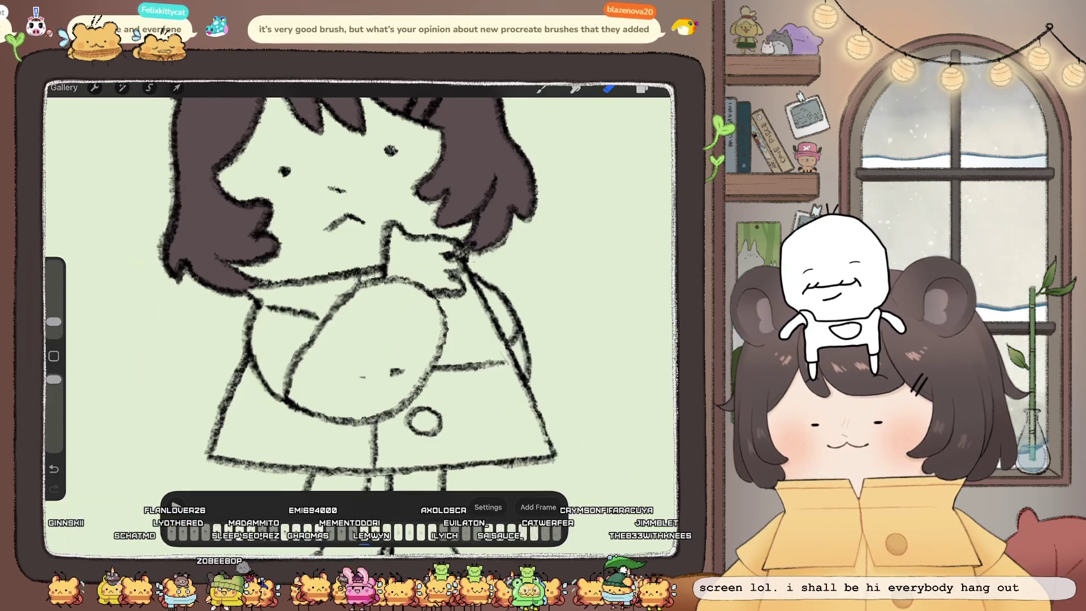
left_click(641, 89)
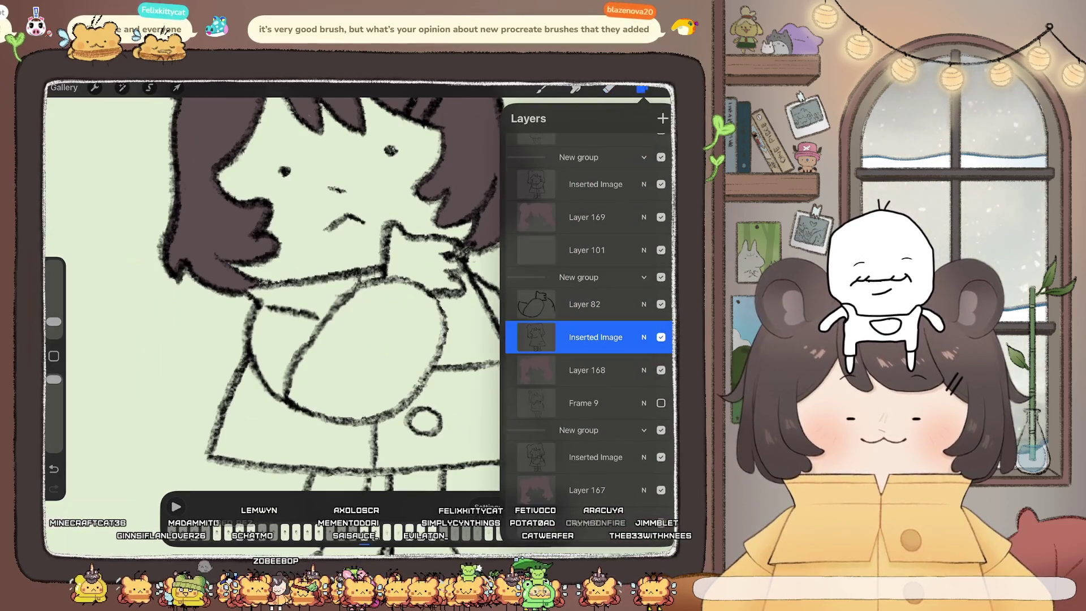
Step: Select another frame's line art layer and choose the eraser brush
scroll(589, 311, "up", 3)
left_click(596, 196)
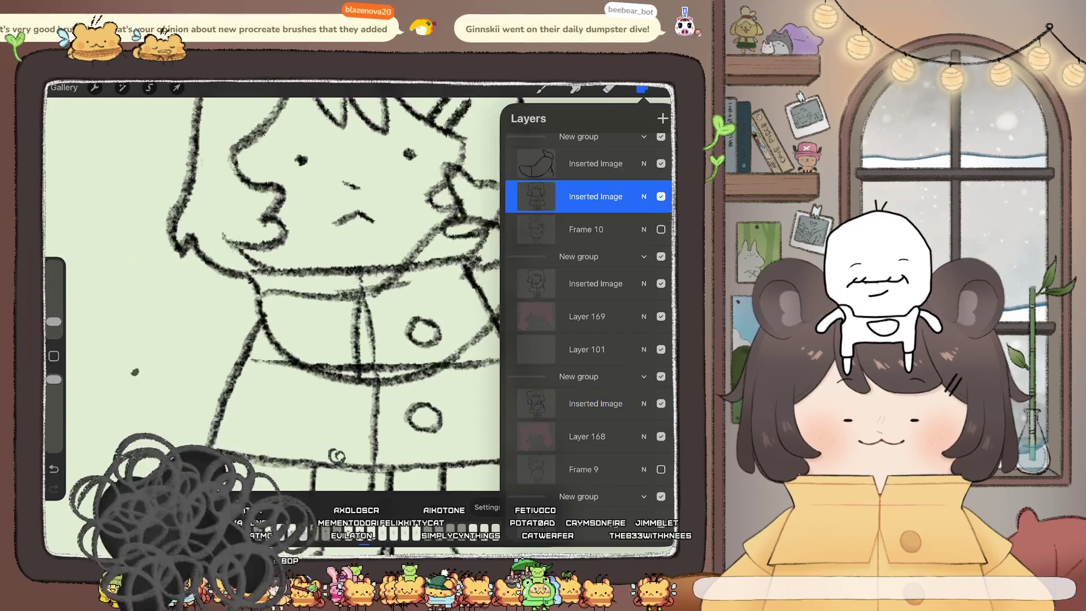
left_click(609, 88)
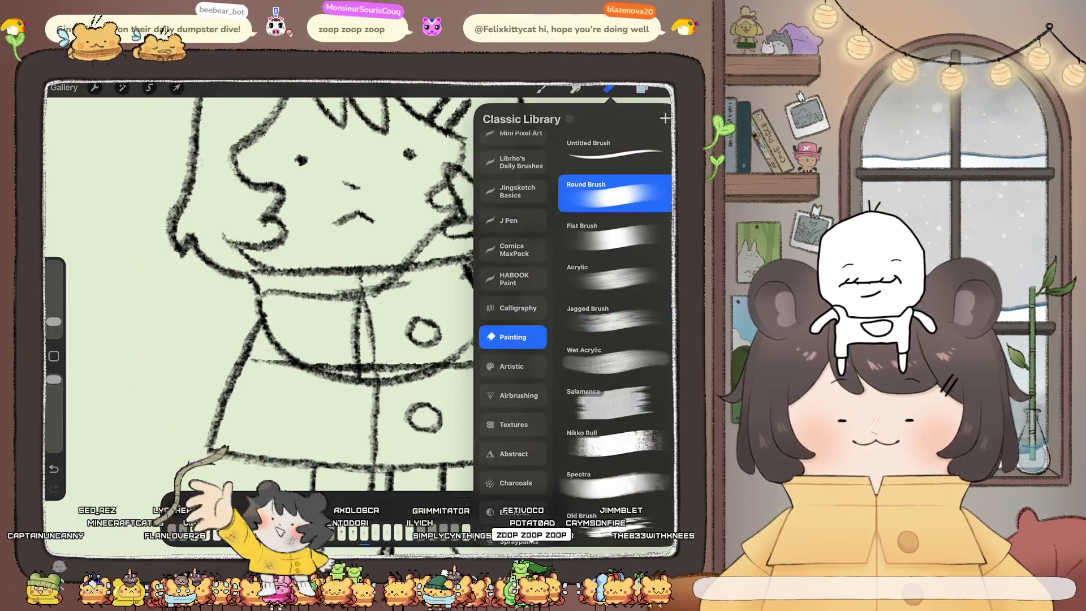
left_click(339, 283)
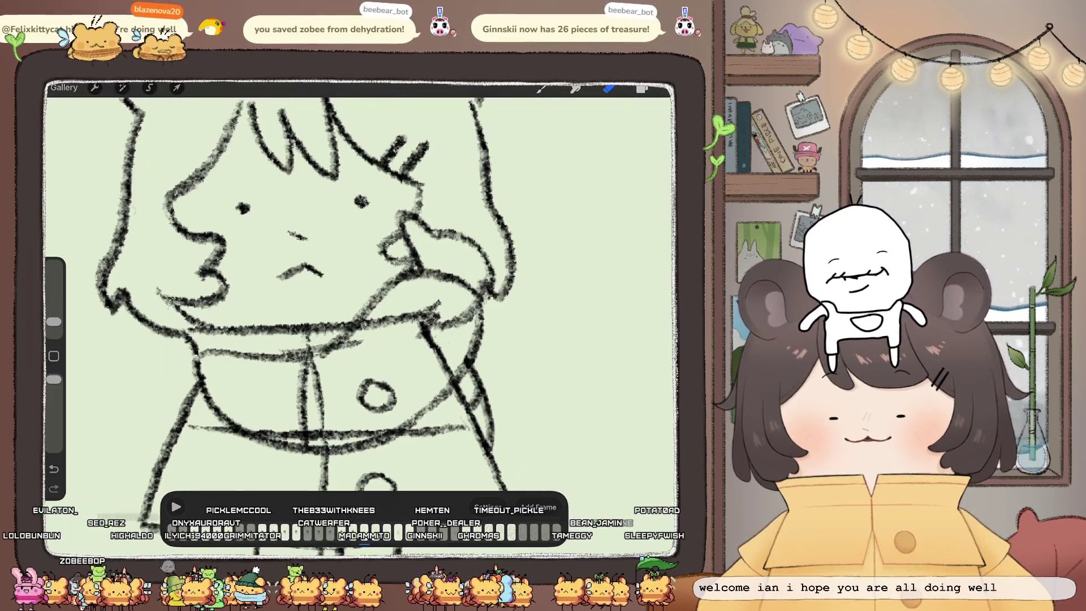
Step: Erase the stray diagonal stroke, the right oval, the left vertical sketch line and the small arcs
mouse_move(421, 308)
left_mouse_down()
mouse_move(440, 342)
mouse_move(473, 313)
left_mouse_up()
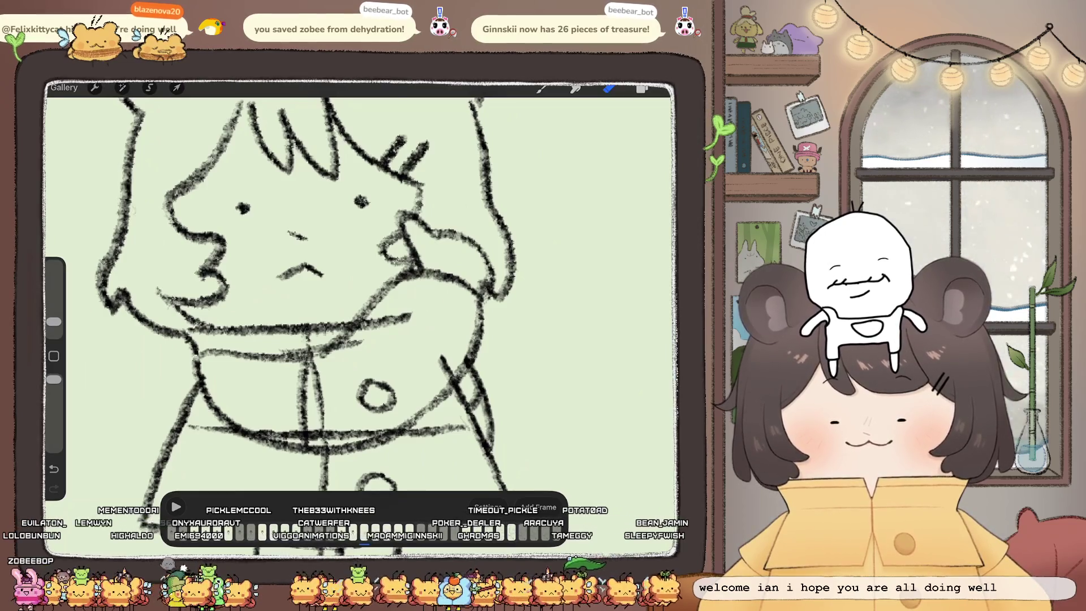
left_click_drag(443, 361, 453, 377)
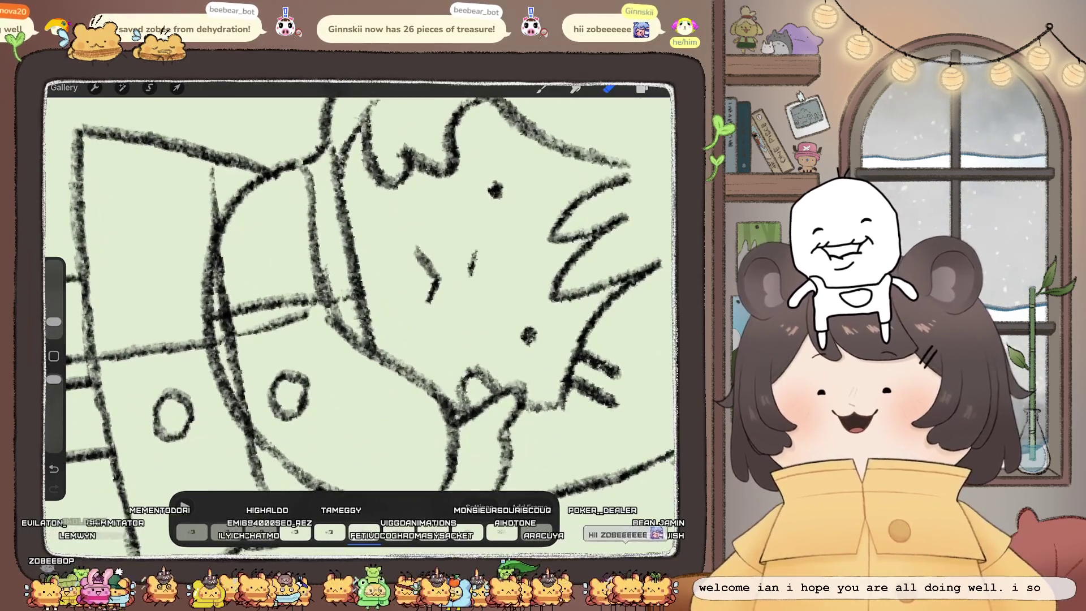
left_click_drag(271, 385, 298, 423)
left_click_drag(238, 396, 252, 424)
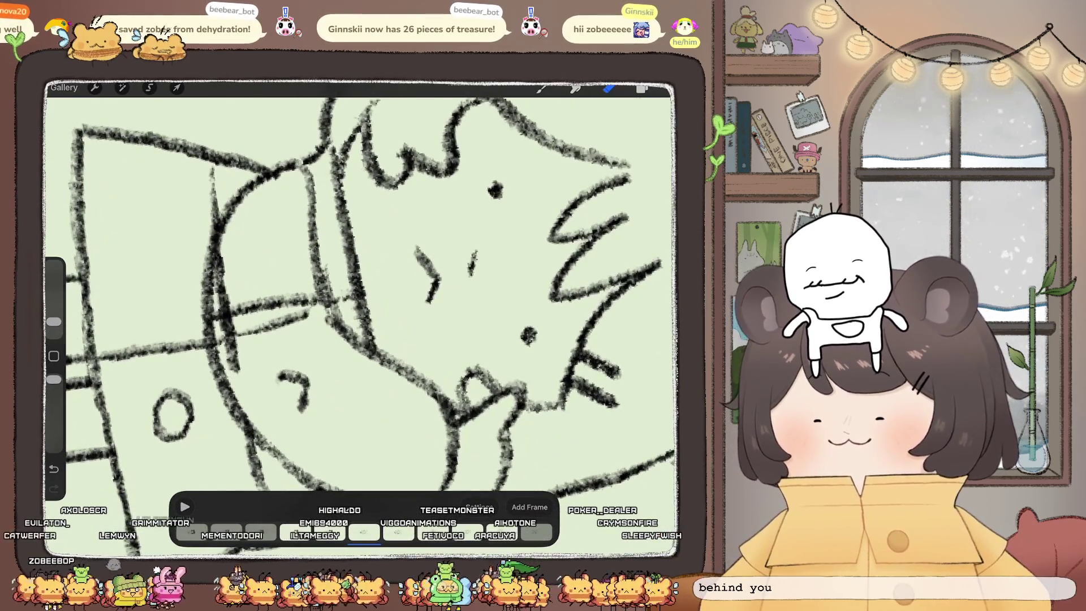
mouse_move(226, 271)
left_mouse_down()
mouse_move(232, 373)
mouse_move(222, 275)
left_mouse_up()
left_click_drag(279, 373, 290, 375)
left_click_drag(261, 329, 286, 322)
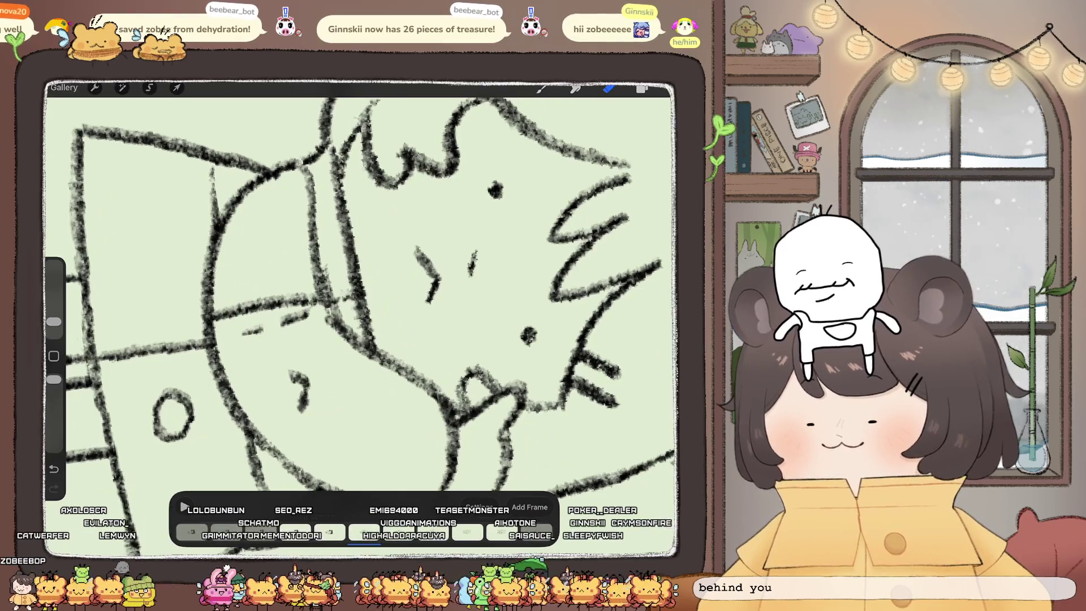
left_click_drag(298, 387, 305, 409)
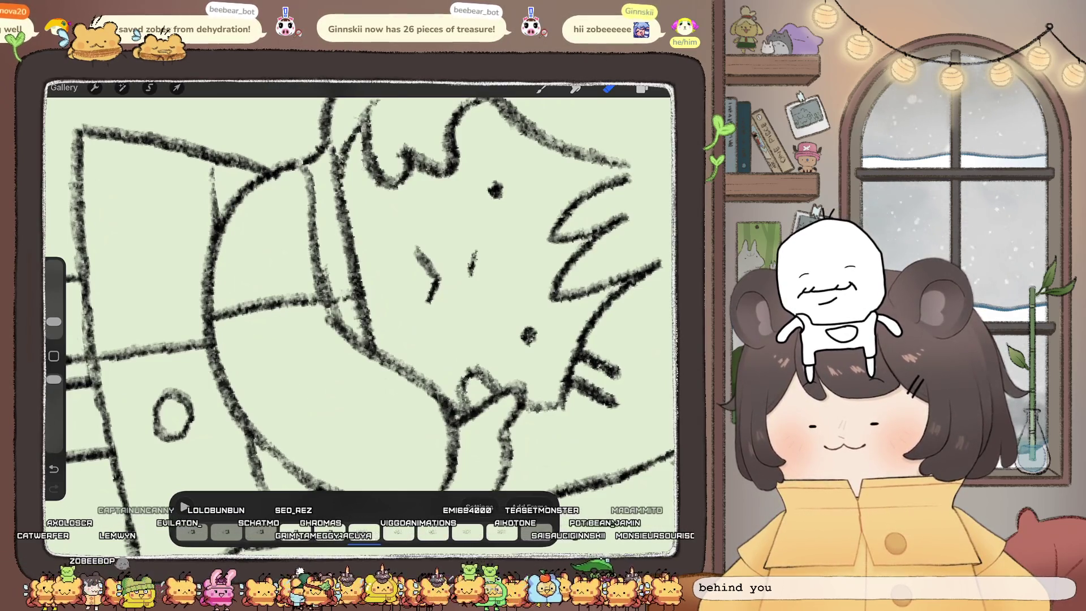
scroll(362, 294, "down", 5)
Step: Move the Inserted Image layer up above Frame 10
scroll(362, 294, "up", 3)
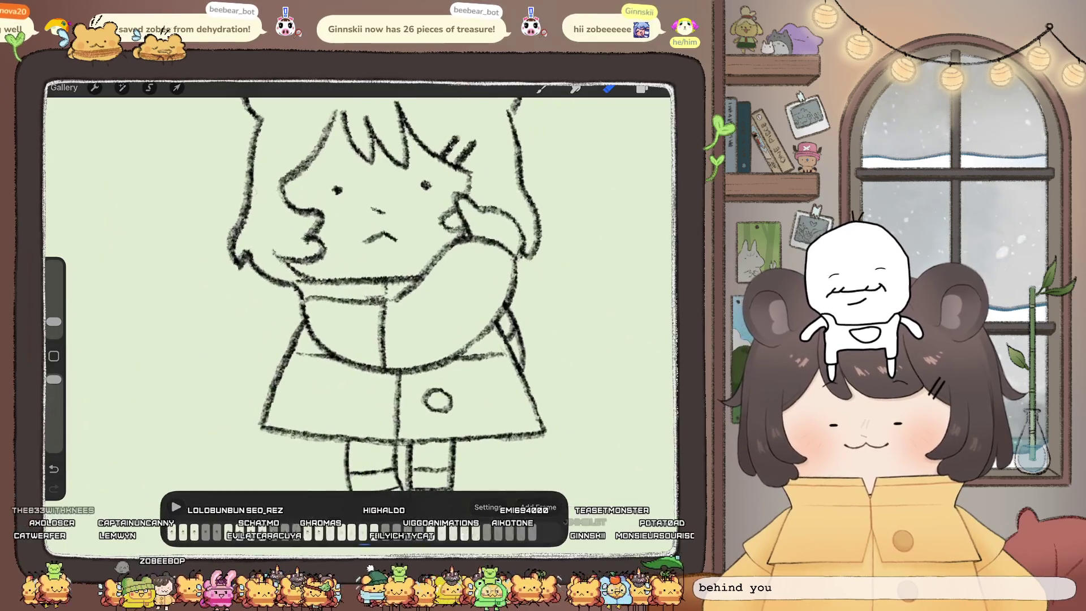
left_click(641, 87)
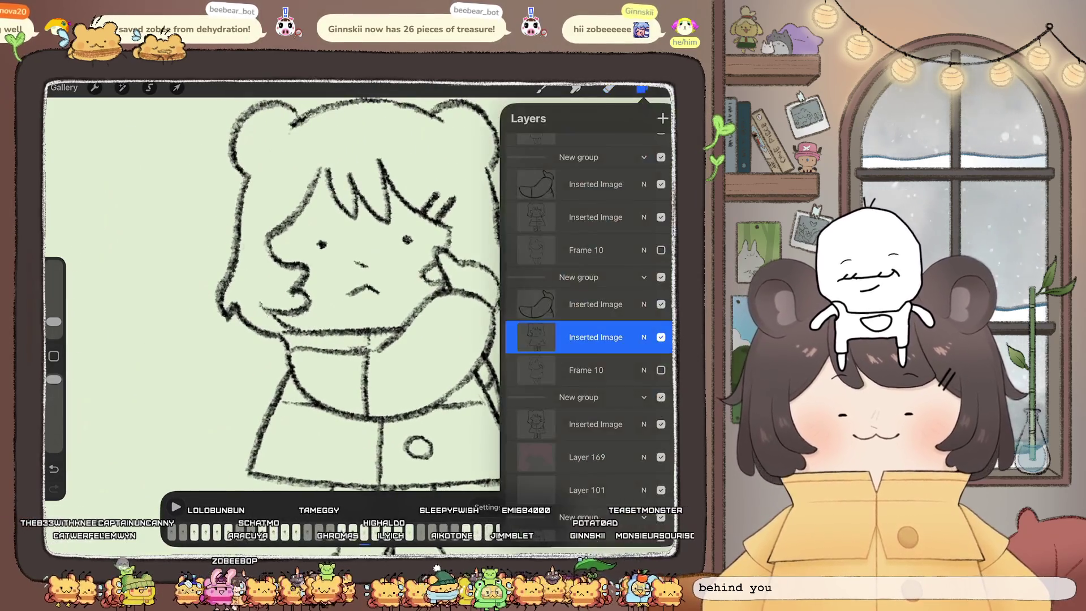
scroll(588, 311, "up", 2)
left_click_drag(594, 390, 594, 274)
Step: Erase the stray sleeve and hand lines, bits of the coat edge and the upper coat button circle
left_click(609, 88)
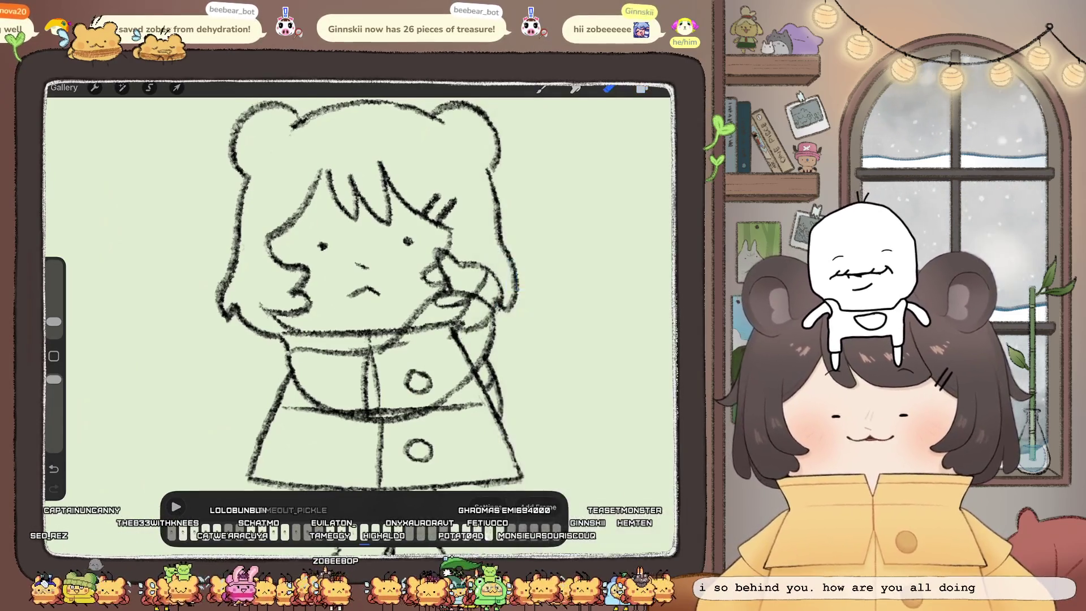
mouse_move(467, 286)
left_mouse_down()
mouse_move(480, 302)
mouse_move(396, 345)
left_mouse_up()
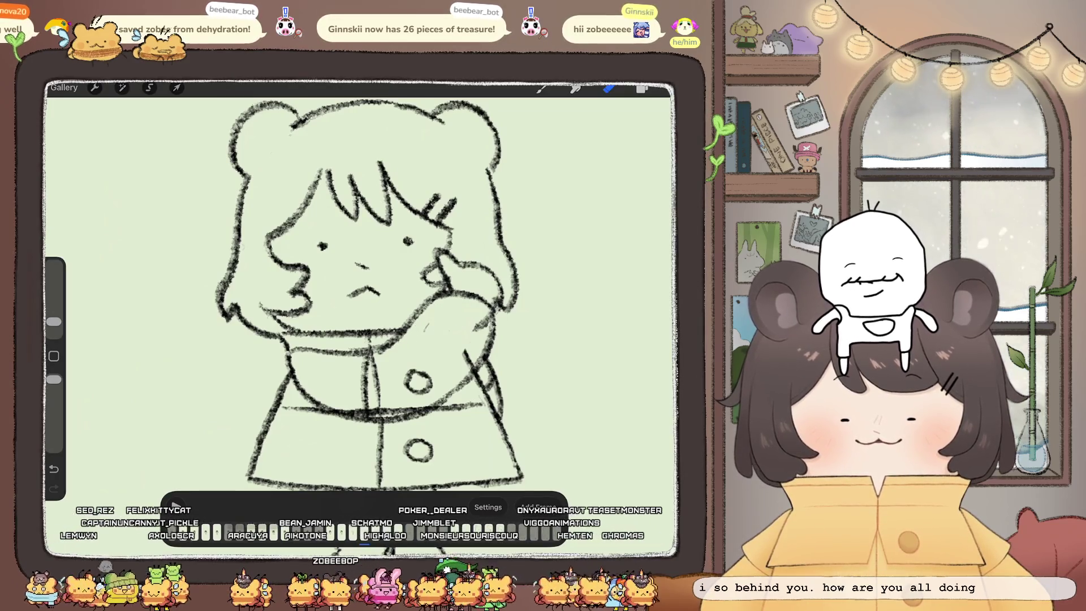
left_click_drag(479, 322, 467, 358)
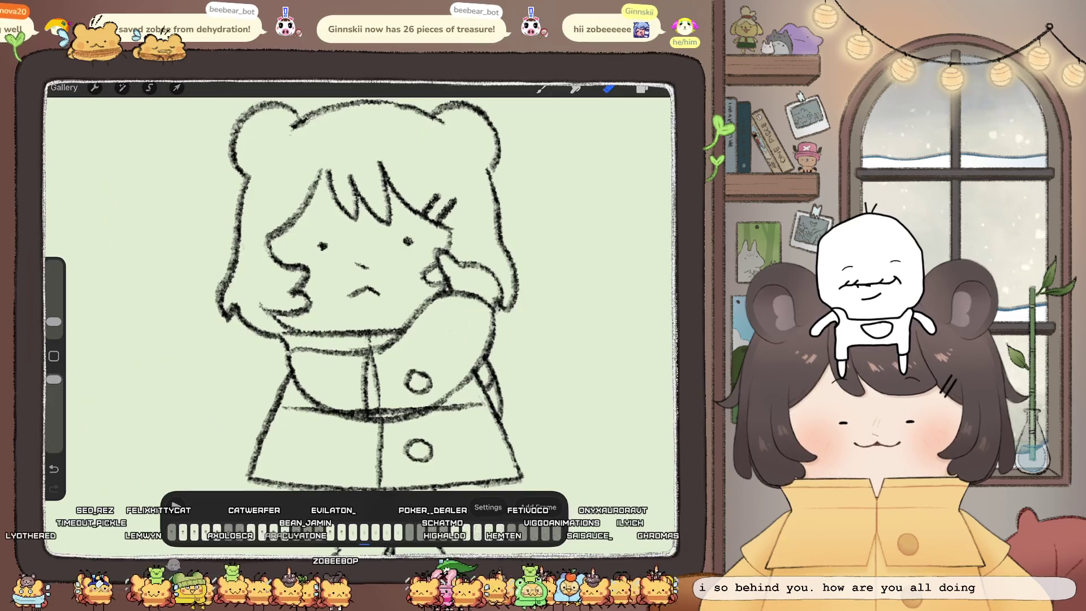
left_click_drag(441, 283, 471, 348)
left_click_drag(312, 313, 316, 334)
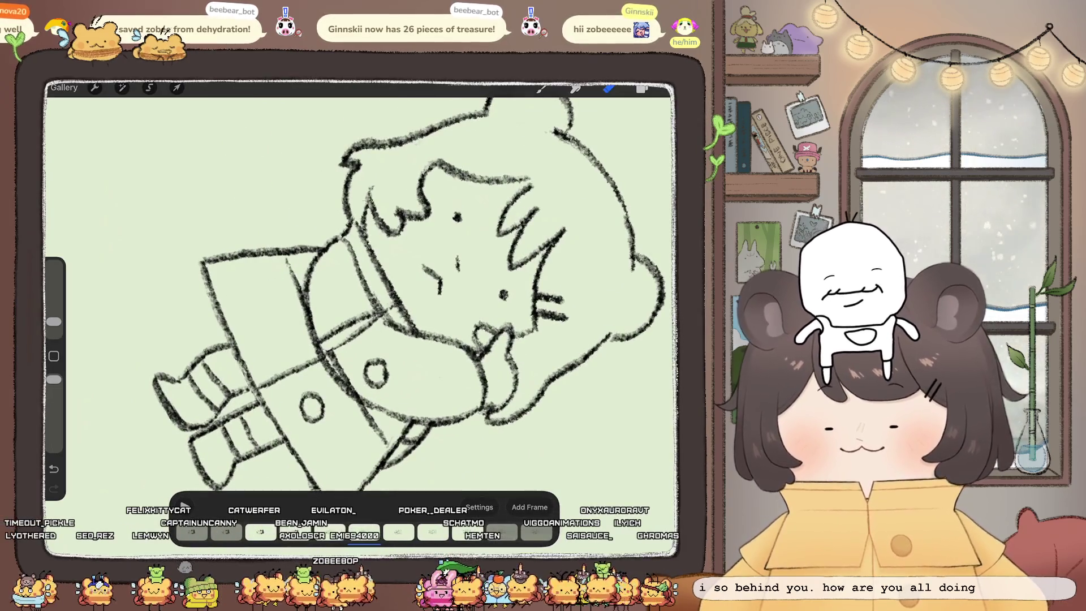
left_click_drag(346, 382, 353, 388)
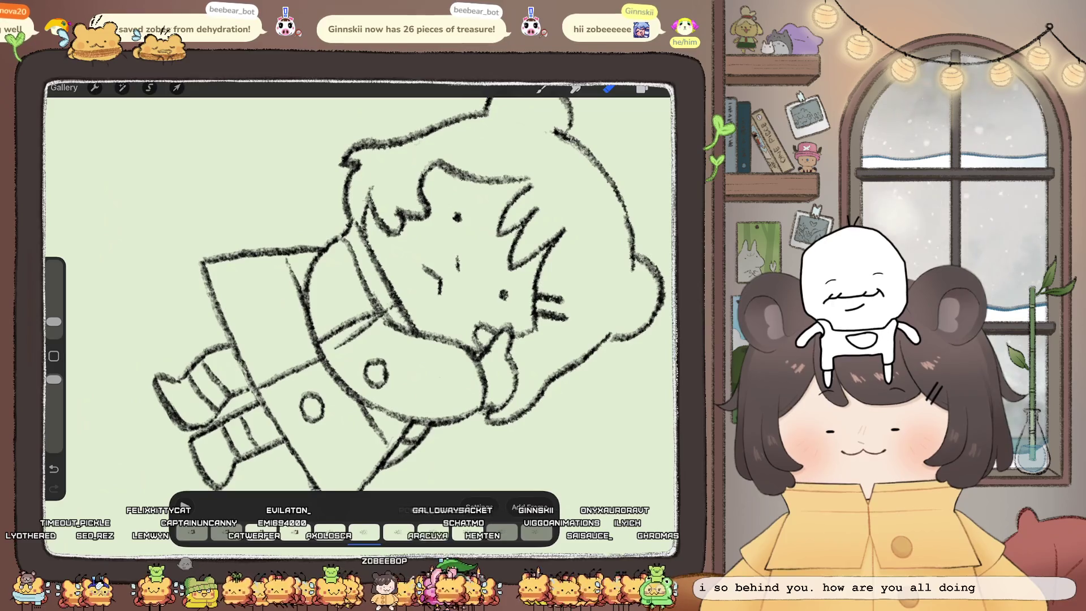
left_click_drag(358, 326, 368, 334)
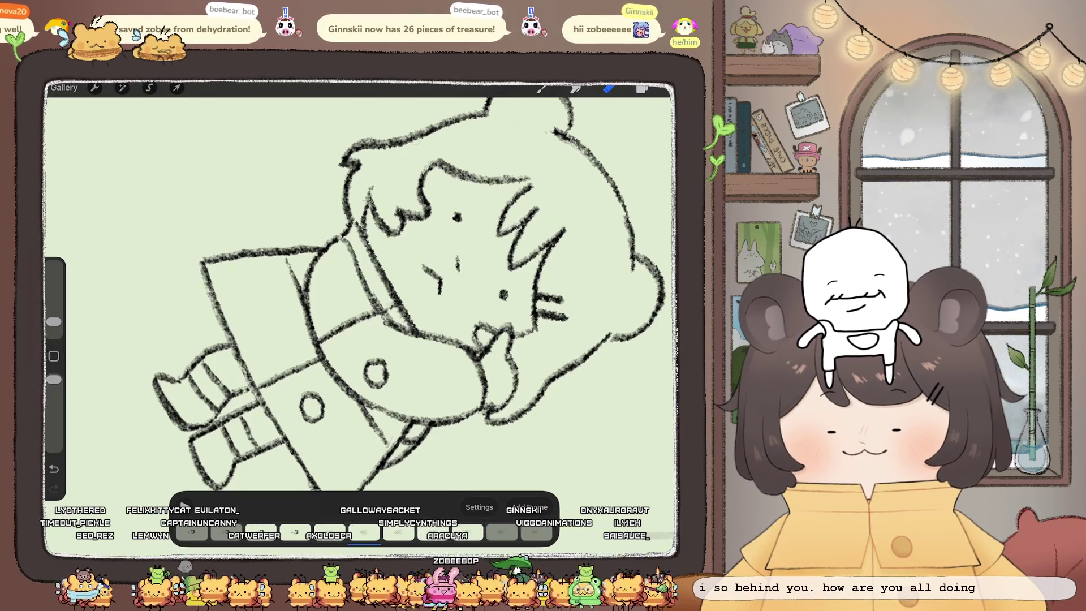
scroll(362, 282, "down", 5)
left_click_drag(411, 312, 418, 325)
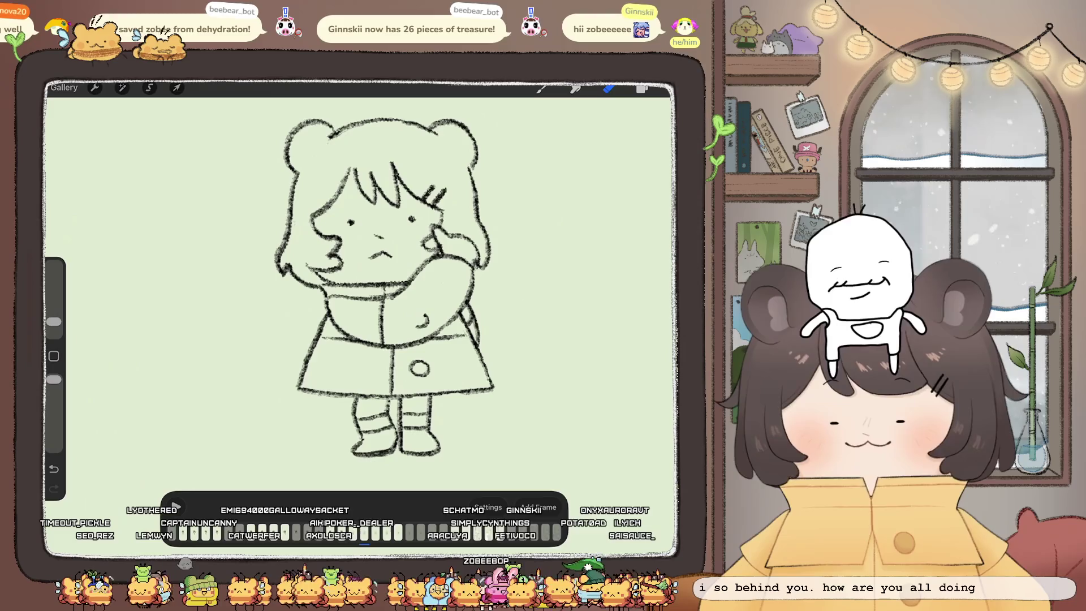
scroll(362, 295, "up", 3)
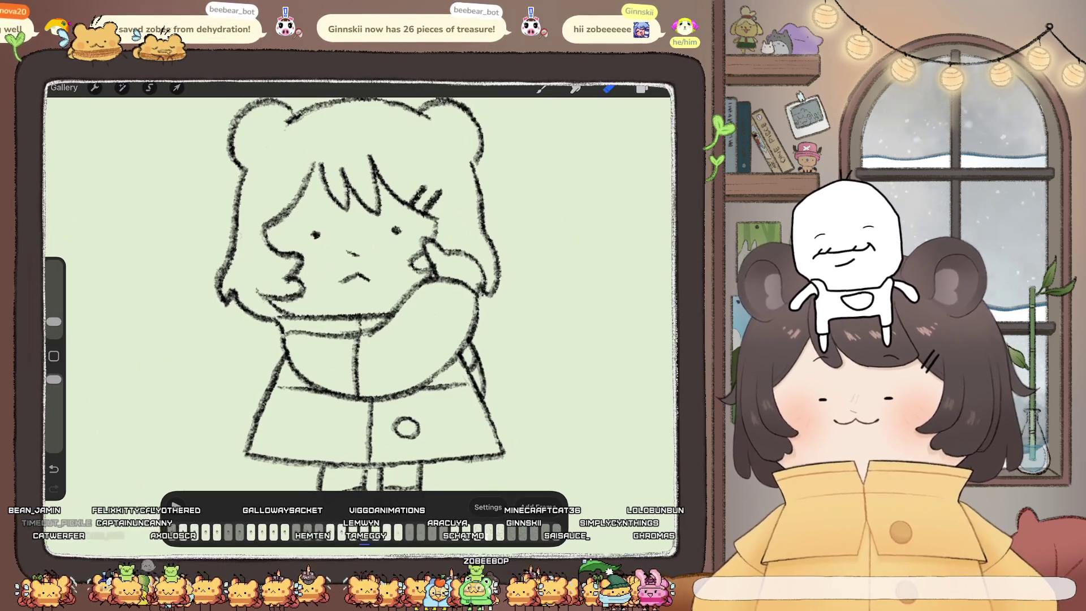
left_click(541, 87)
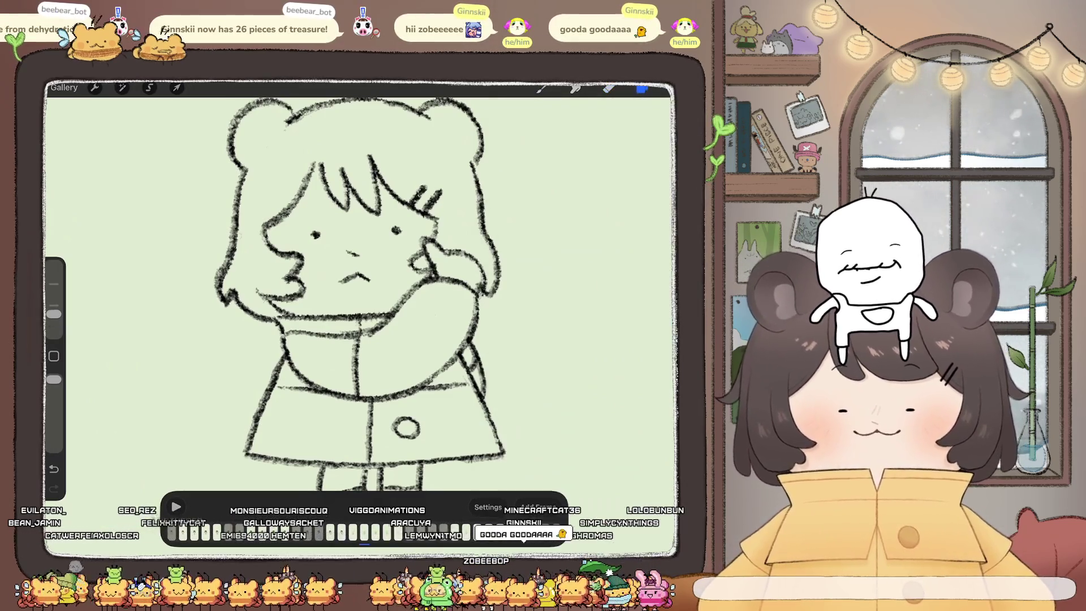
key("ctrl+z")
key("l")
scroll(589, 311, "up", 3)
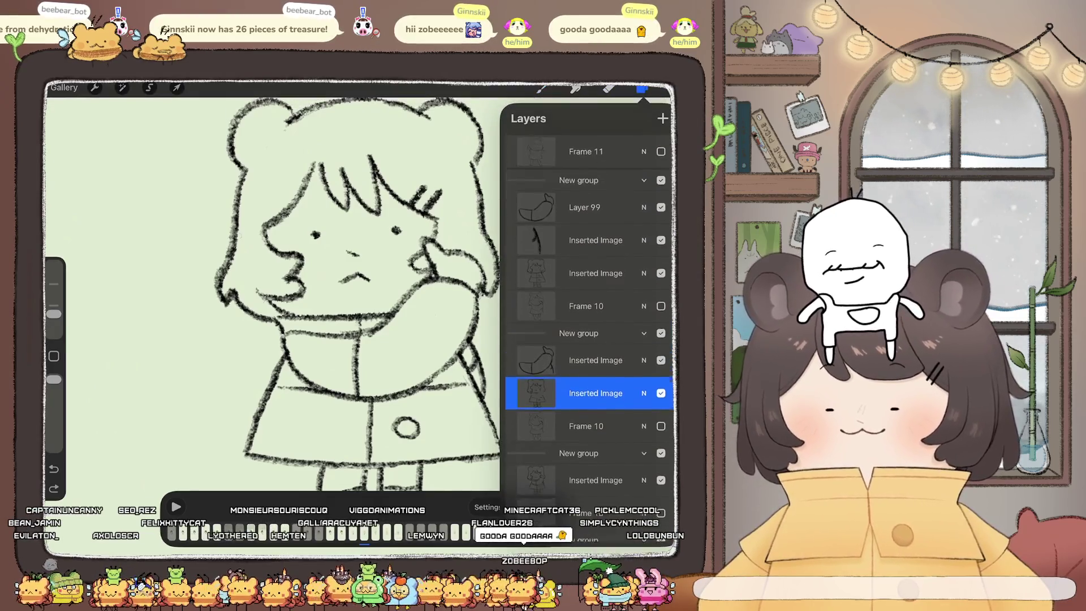
left_click(596, 252)
left_click(595, 285)
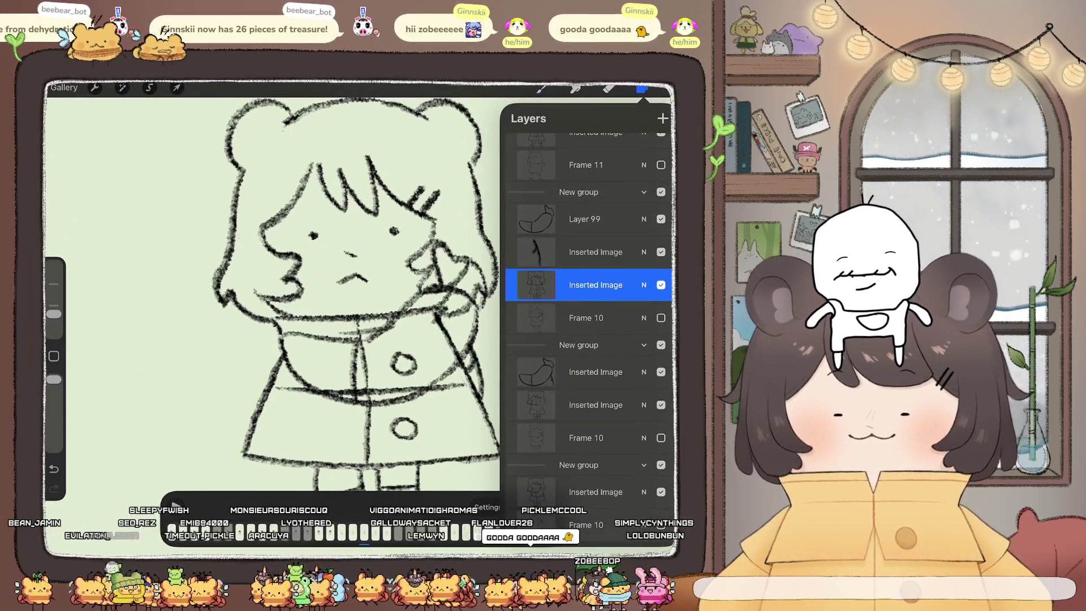
key("e")
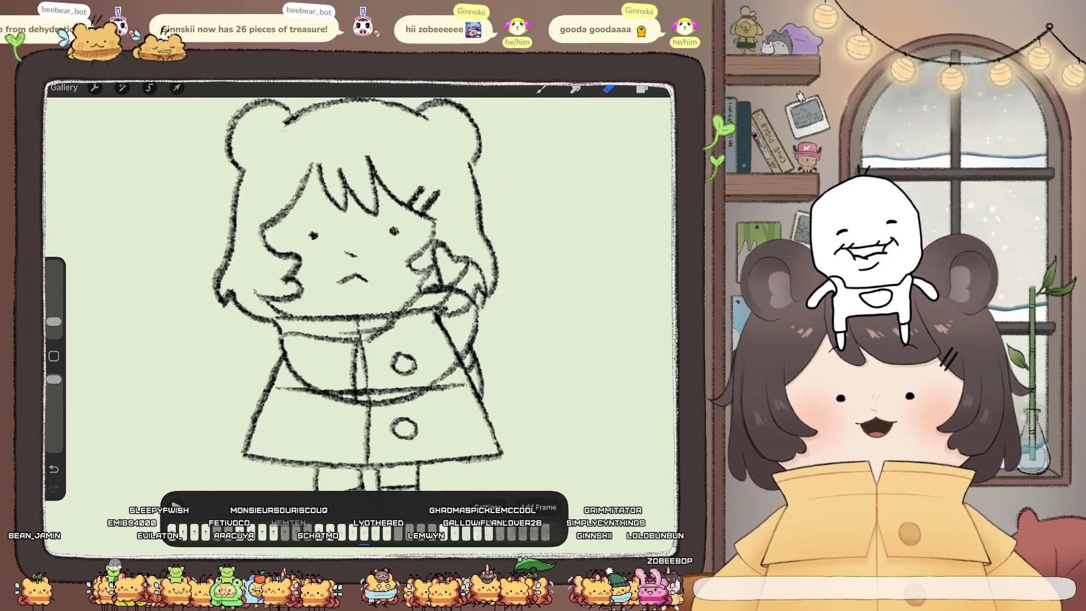
scroll(311, 294, "up", 3)
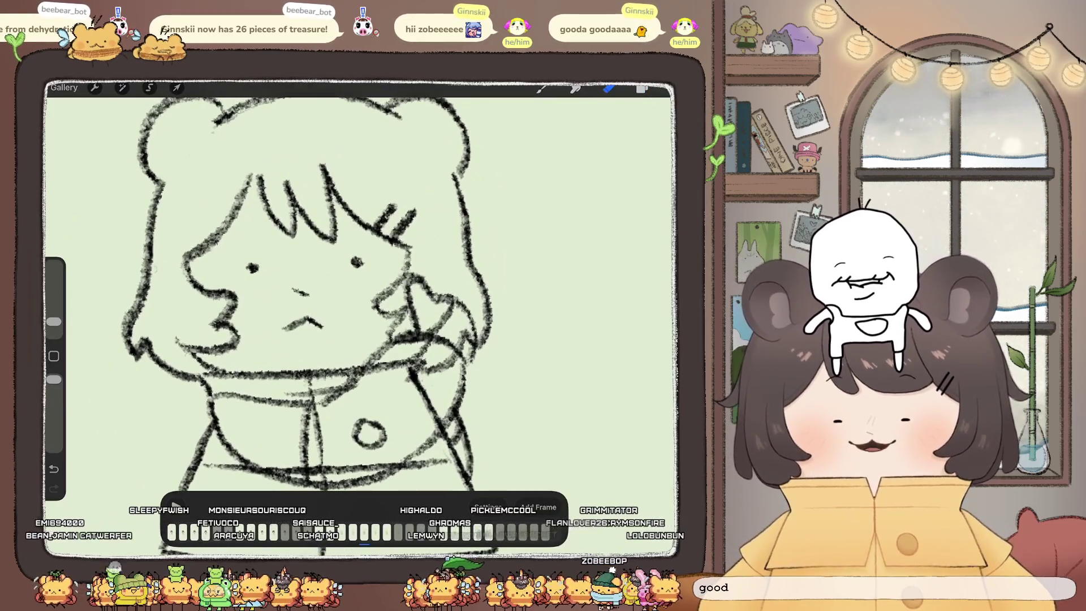
key("ctrl+z")
key("ctrl+shift+z")
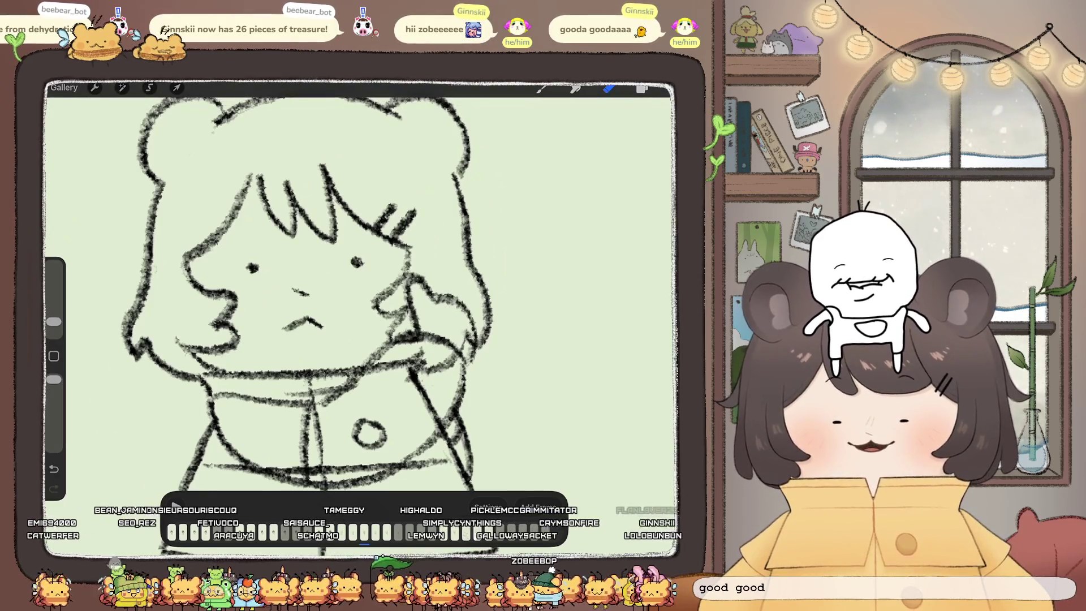
scroll(311, 294, "down", 3)
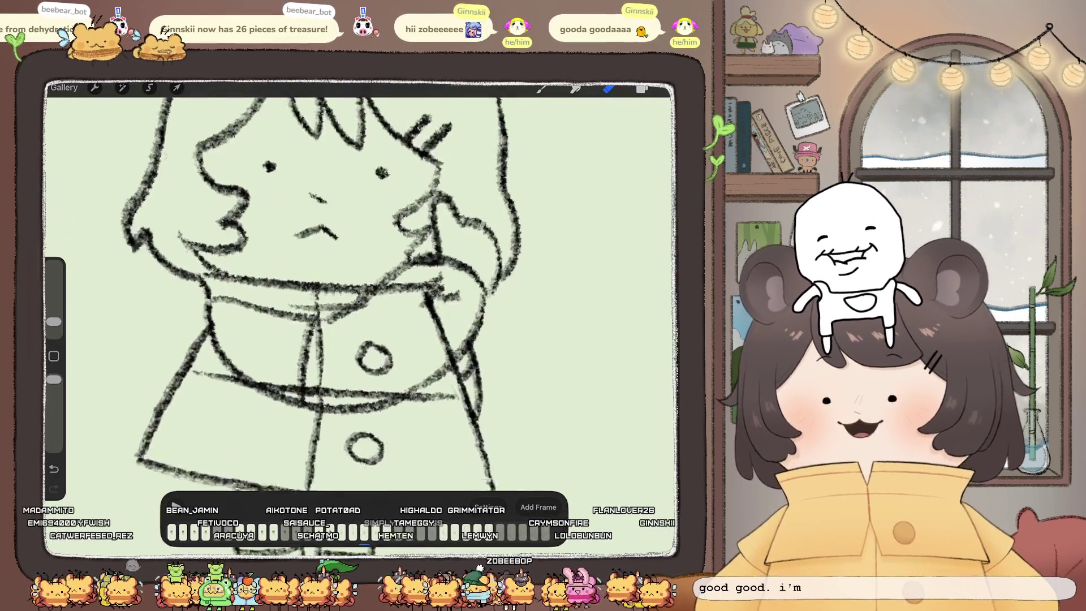
left_click_drag(422, 274, 429, 286)
left_click_drag(416, 249, 384, 264)
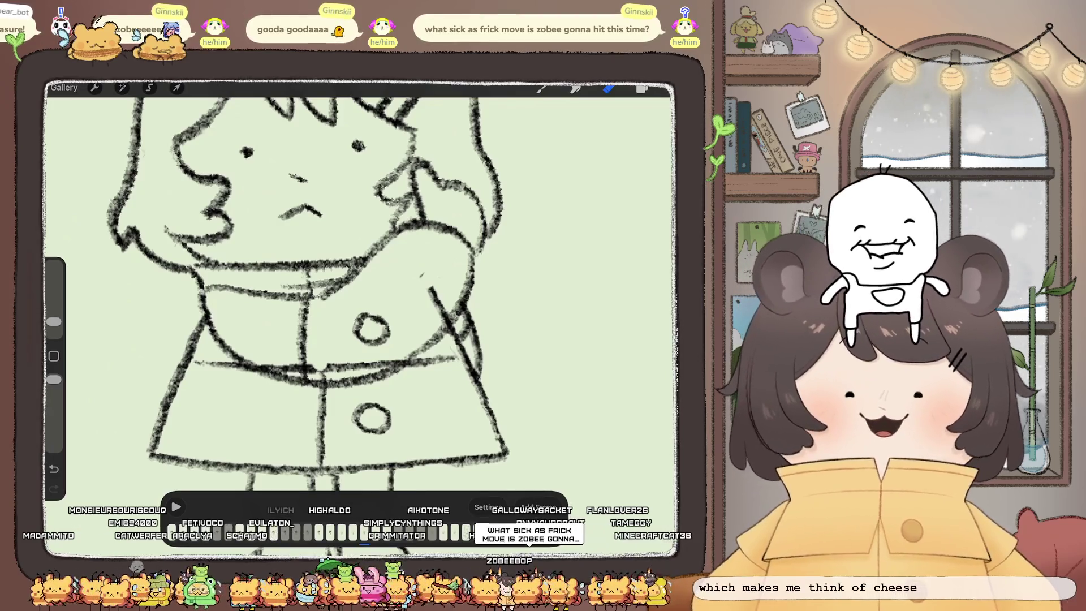
scroll(361, 294, "up", 5)
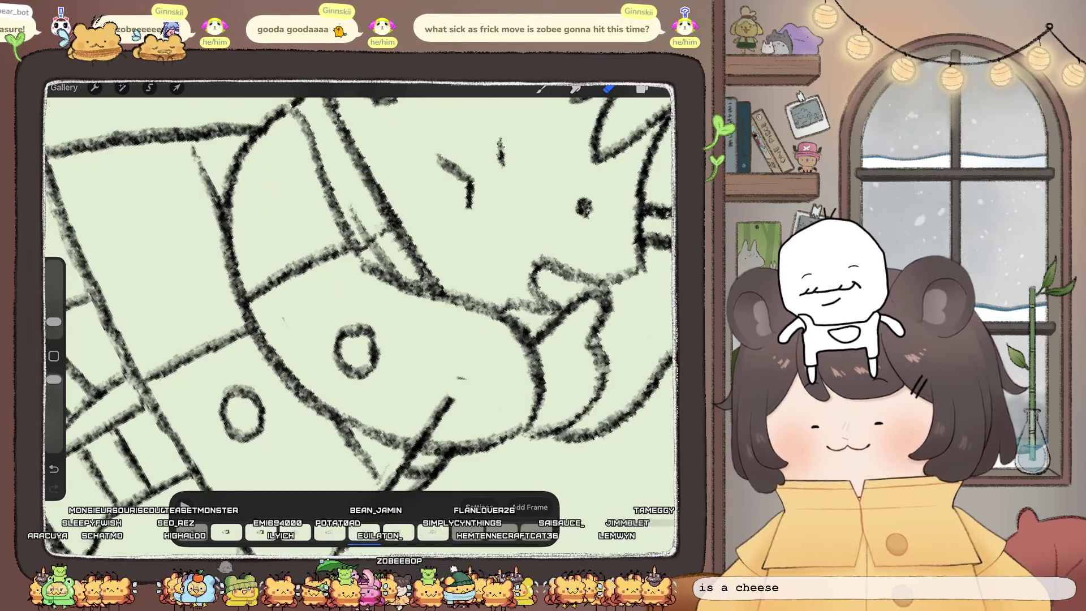
left_click_drag(336, 345, 356, 376)
left_click_drag(354, 325, 373, 367)
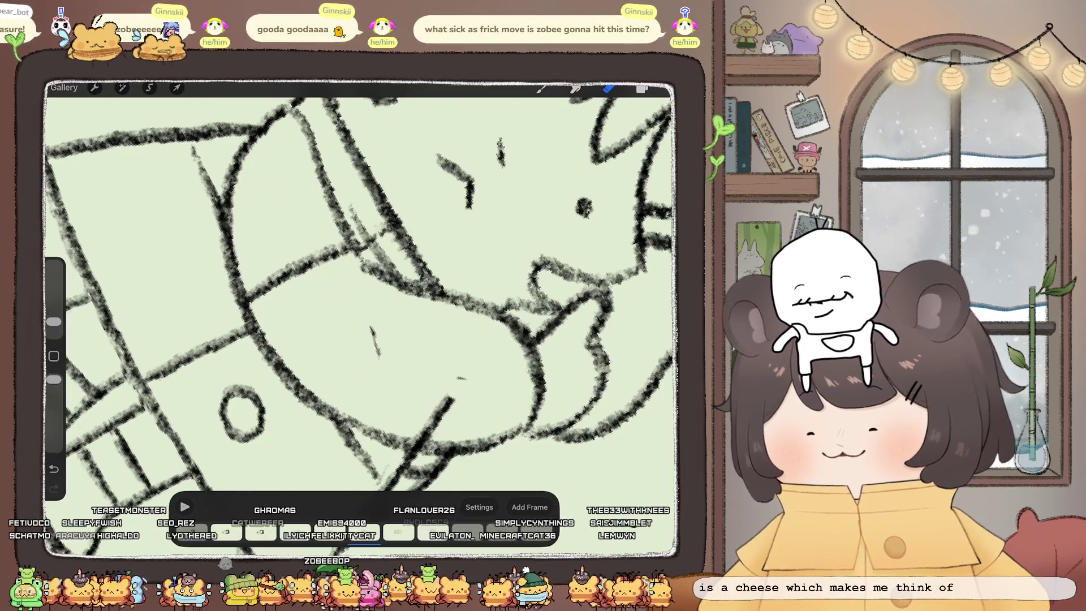
scroll(362, 294, "down", 5)
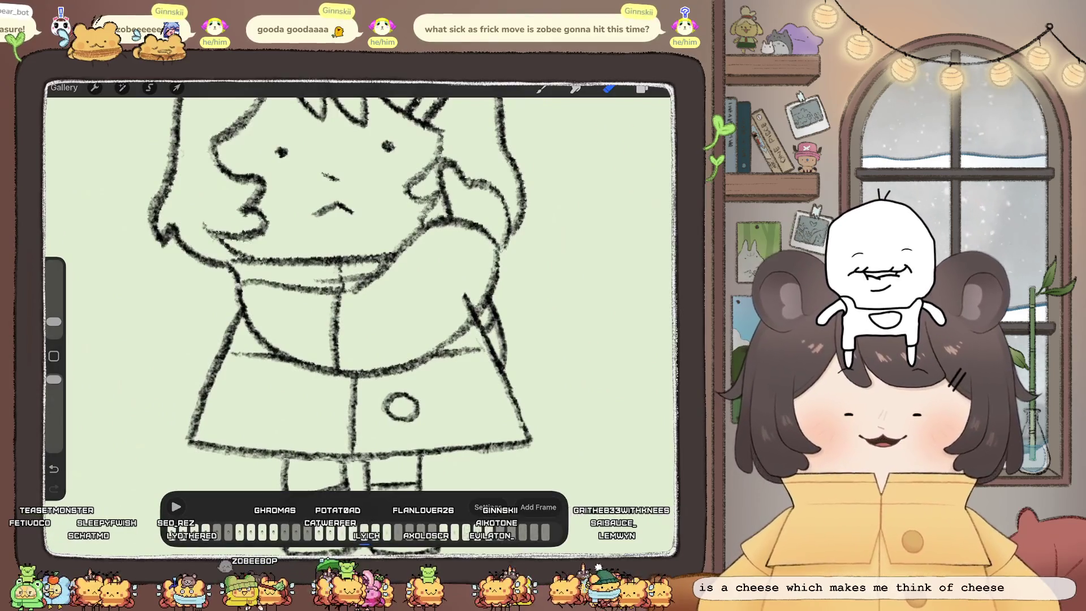
scroll(339, 283, "up", 5)
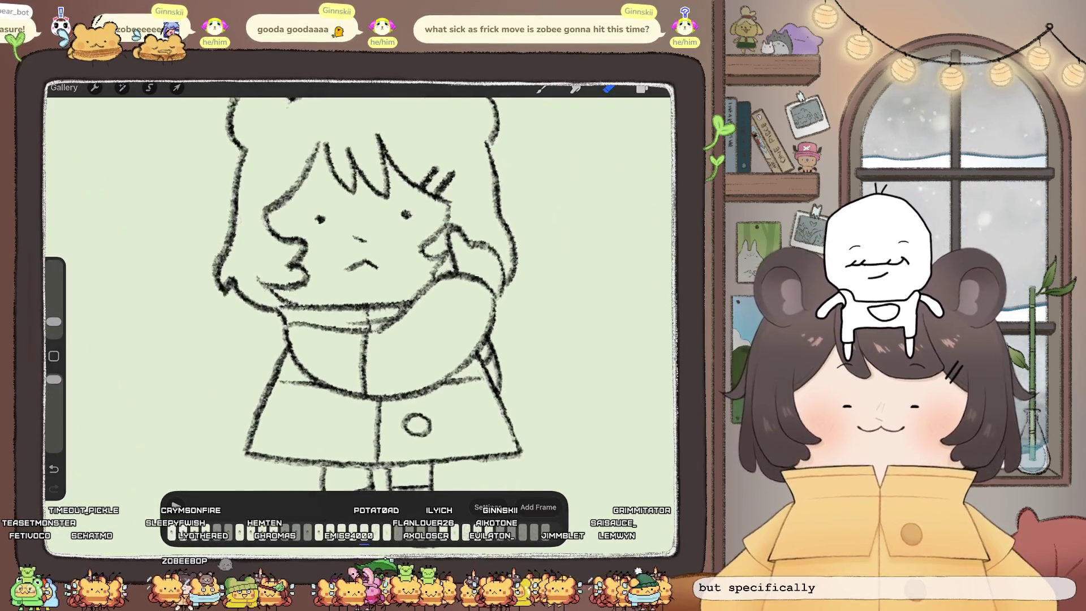
left_click(641, 89)
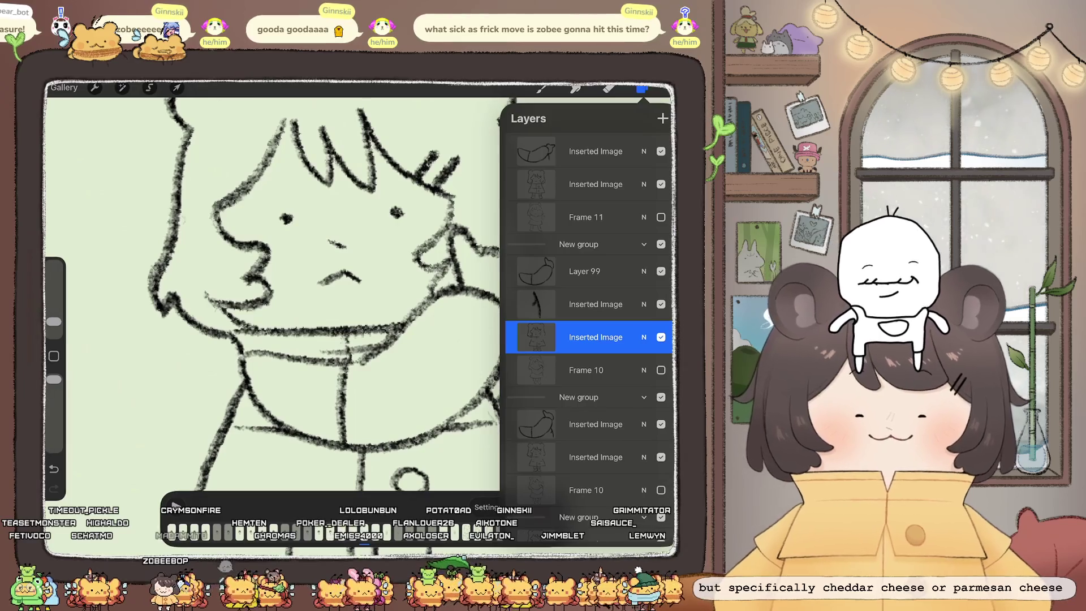
mouse_move(588, 337)
left_mouse_down()
mouse_move(588, 283)
mouse_move(588, 375)
left_mouse_up()
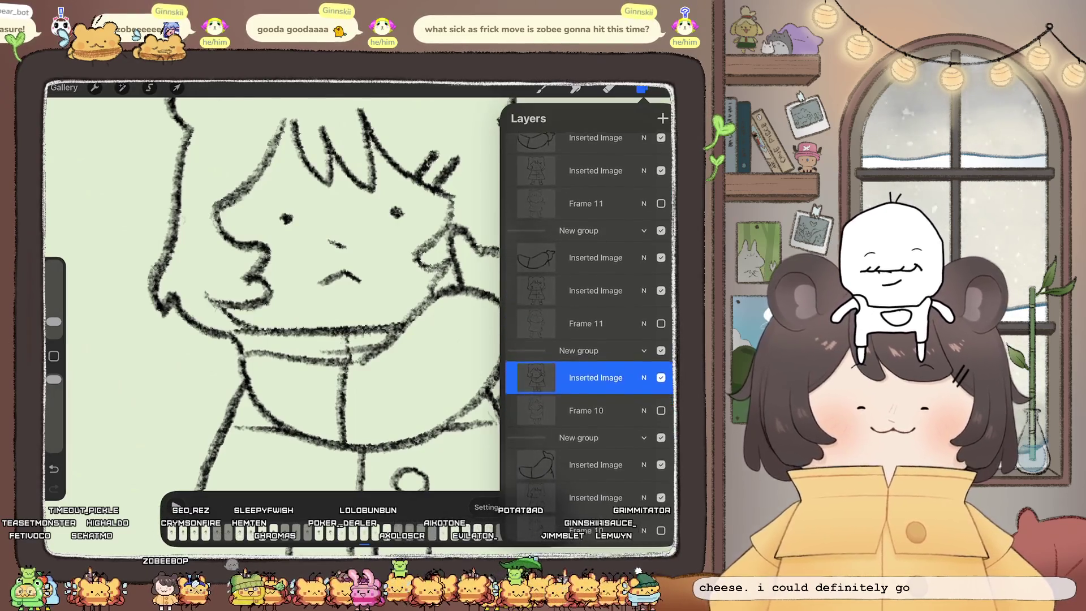
scroll(339, 283, "down", 2)
left_click(642, 89)
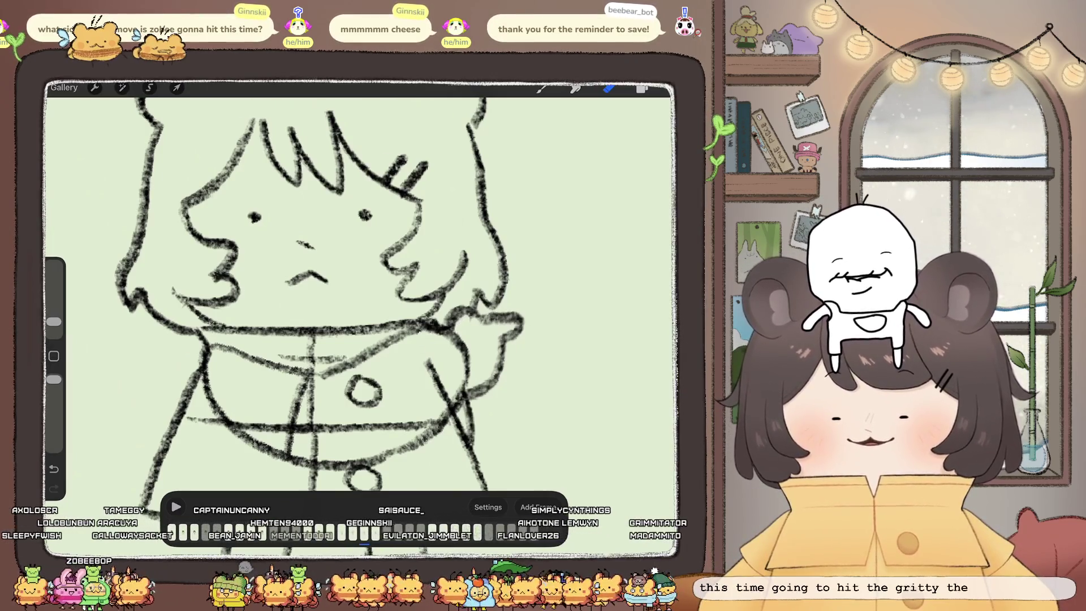
left_click_drag(441, 395, 434, 378)
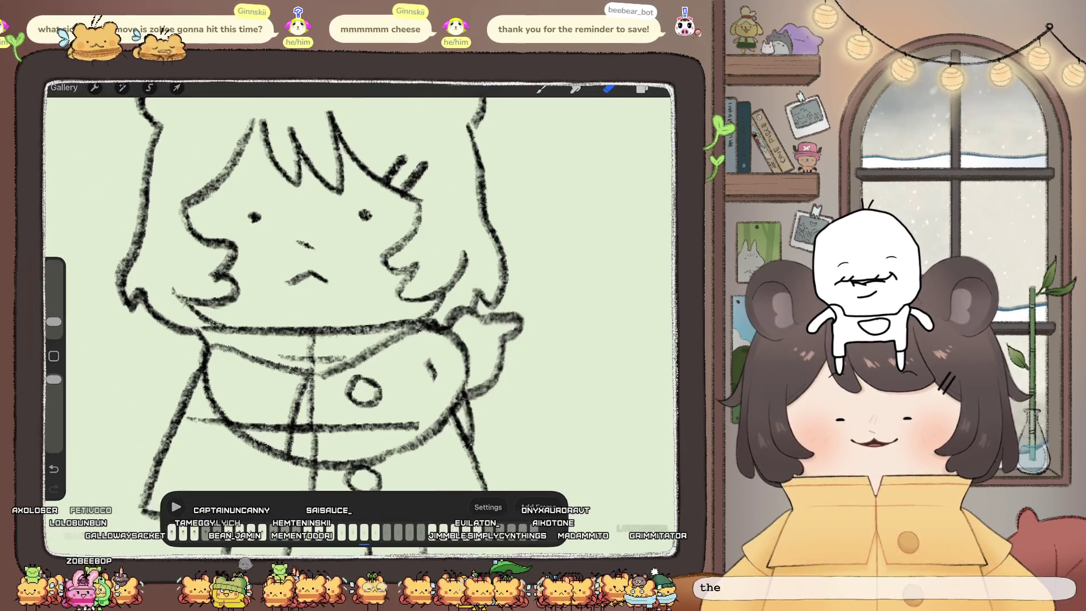
scroll(362, 293, "down", 3)
scroll(362, 293, "up", 5)
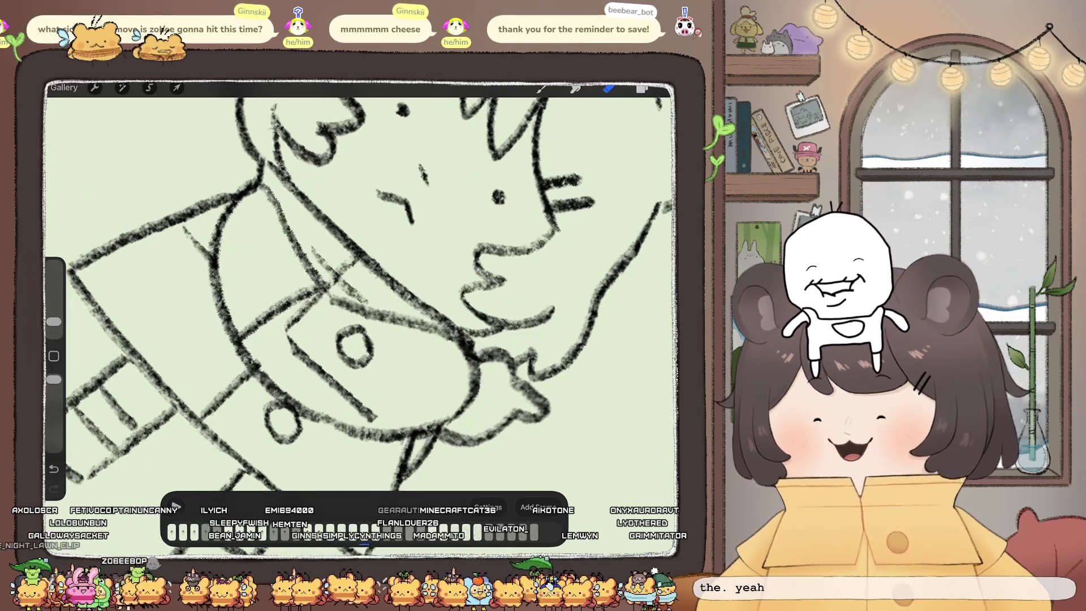
left_click_drag(288, 335, 328, 375)
left_click_drag(339, 338, 356, 326)
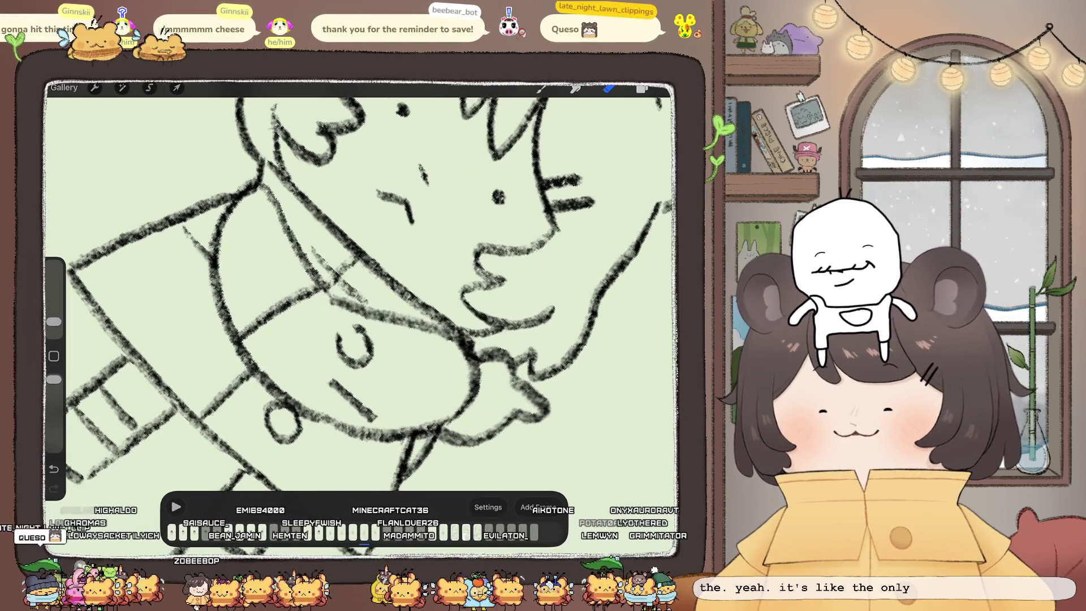
left_click_drag(331, 381, 365, 411)
left_click_drag(357, 327, 372, 354)
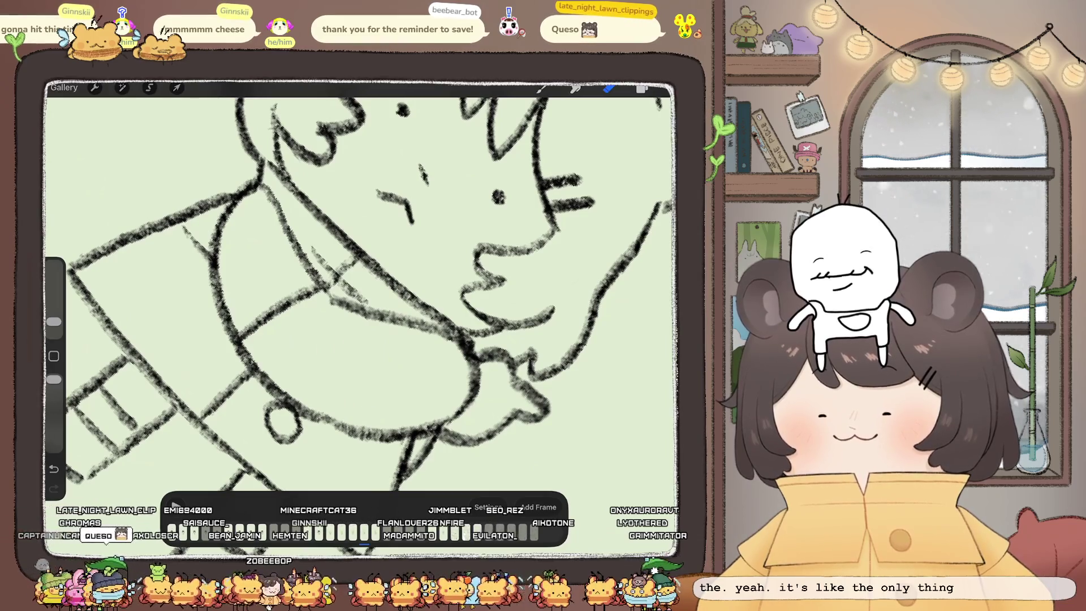
scroll(361, 289, "down", 5)
scroll(362, 288, "up", 5)
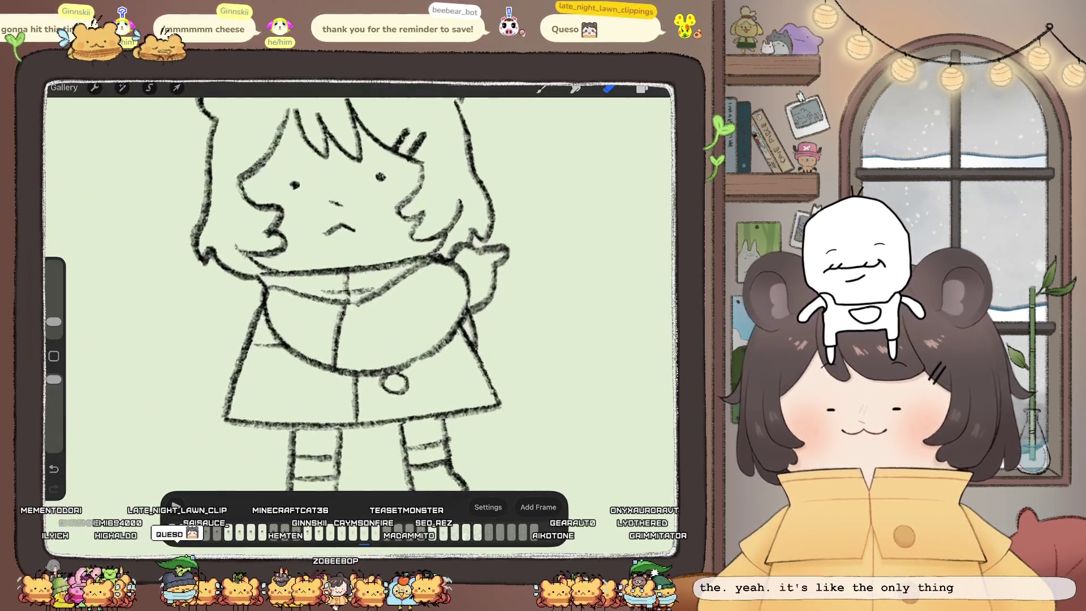
Step: Select the next frame's Inserted Image sketch layer and switch to the Eraser
left_click(641, 88)
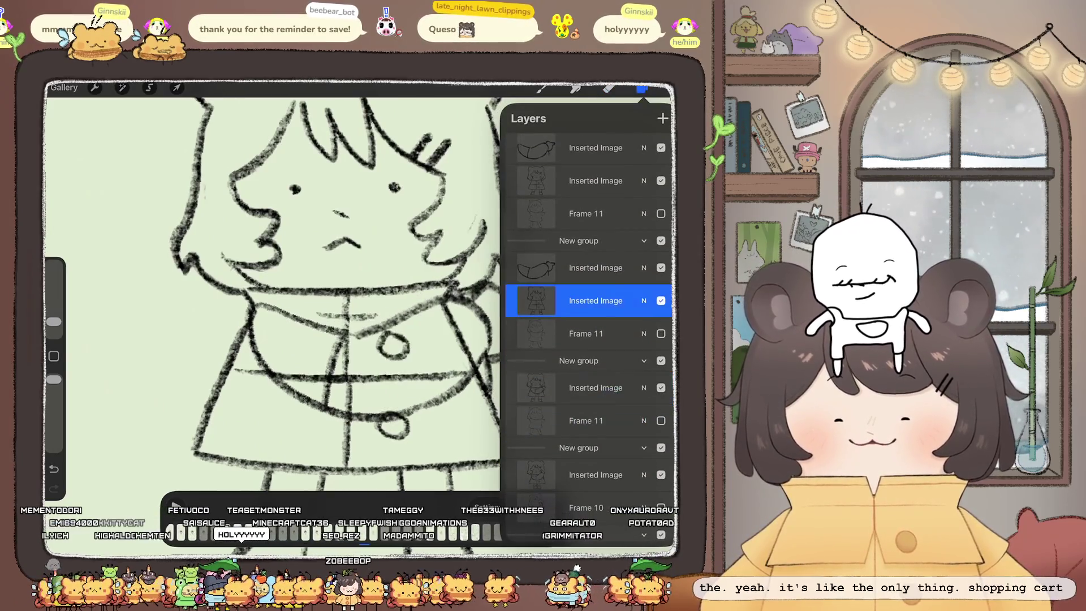
left_click(596, 300)
left_click(608, 88)
scroll(361, 288, "up", 3)
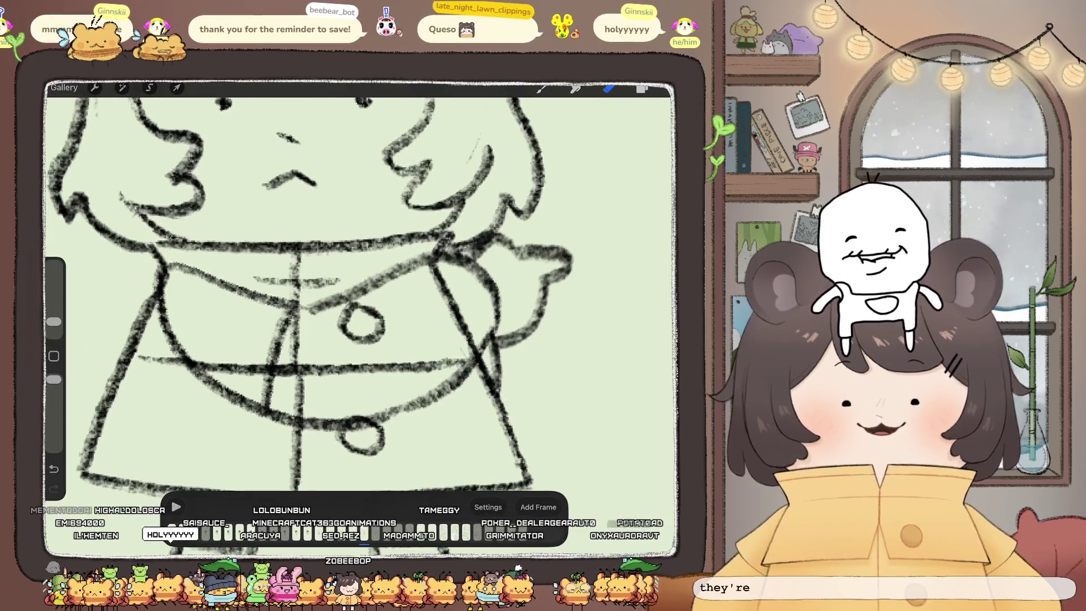
Step: Erase part of the skirt diagonal, the upper button's edge and the waist line's right end
mouse_move(460, 320)
left_mouse_down()
mouse_move(470, 338)
mouse_move(427, 367)
left_mouse_up()
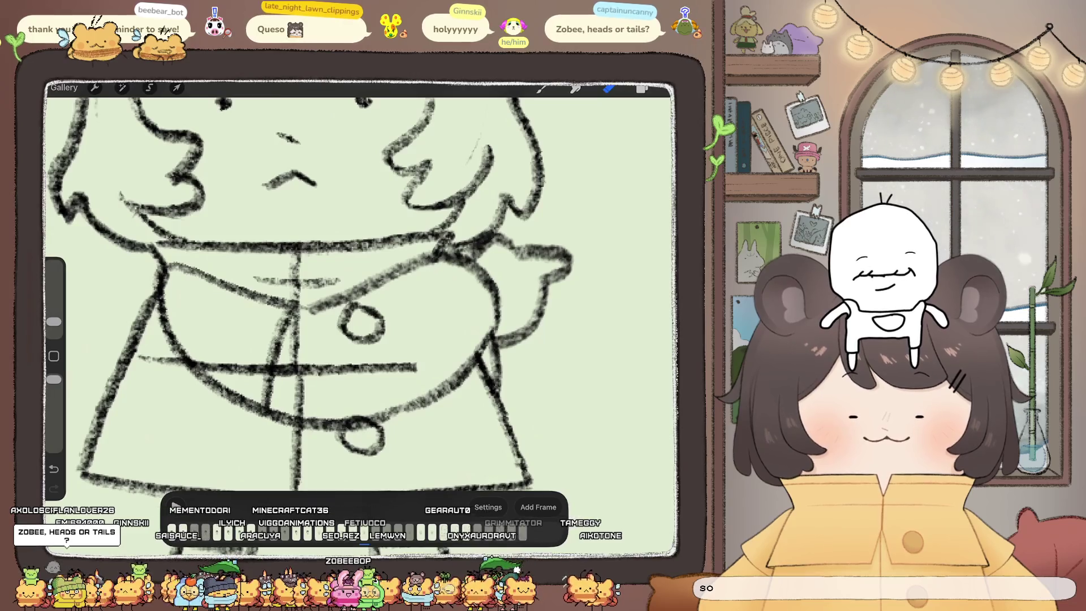
left_click_drag(381, 315, 362, 339)
left_click_drag(417, 367, 378, 368)
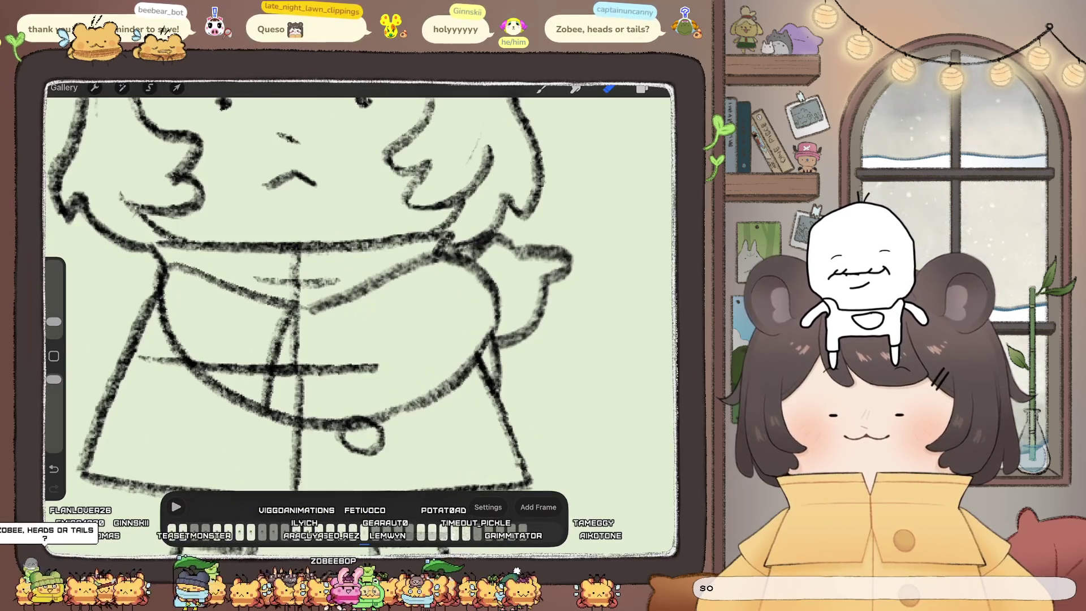
left_click_drag(362, 294, 308, 237)
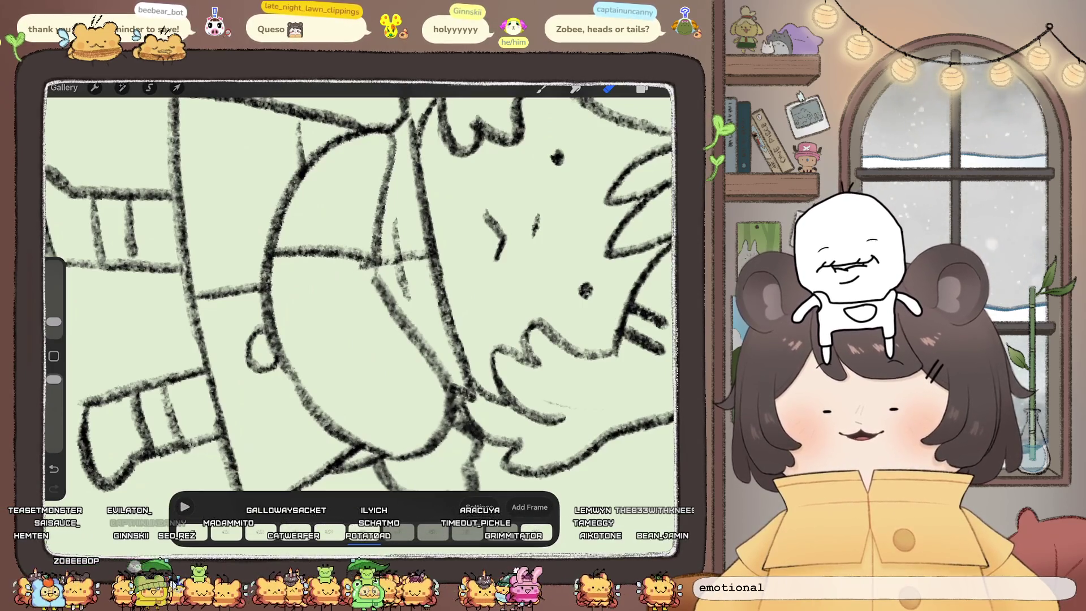
scroll(362, 294, "down", 5)
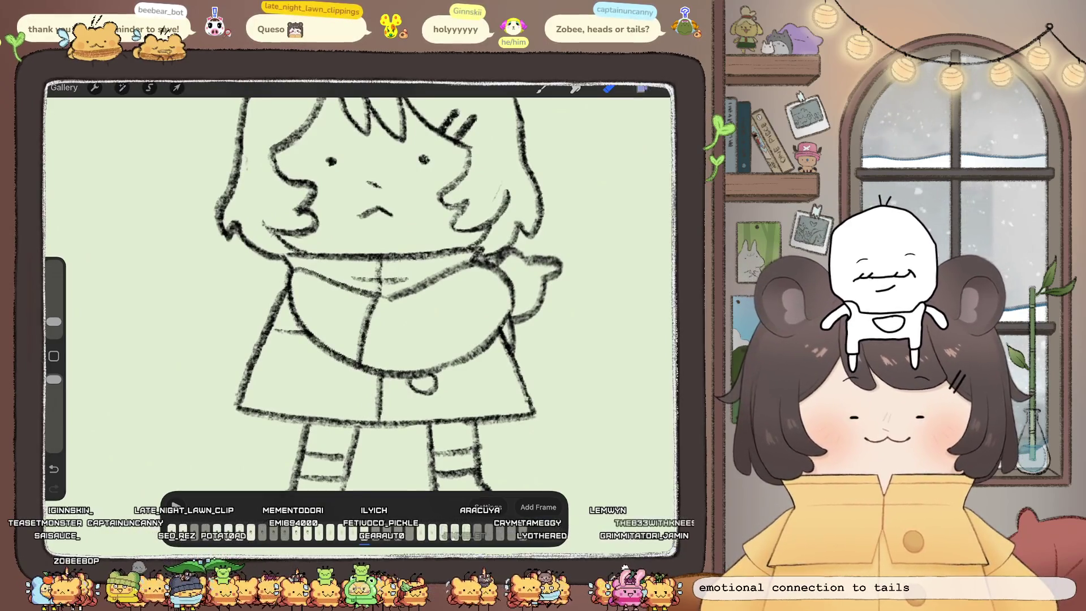
left_click(642, 87)
left_click(609, 87)
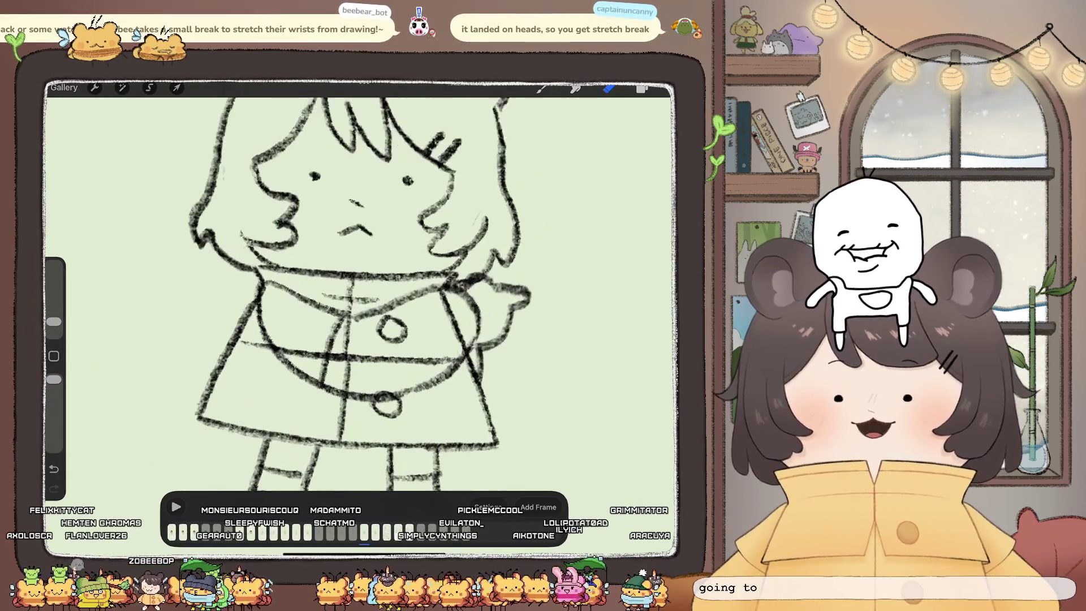
Step: On this frame's inserted sketch, erase part of the crossing coat line and the small C-shaped curve
key("l")
left_click(593, 397)
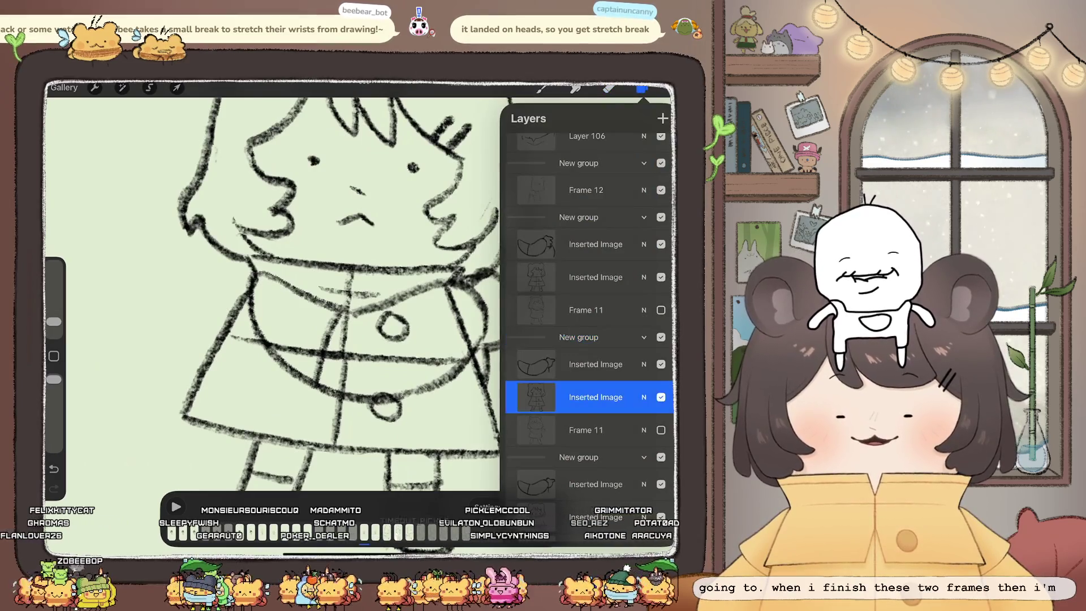
left_click(608, 88)
left_click(609, 87)
left_click_drag(306, 354, 368, 348)
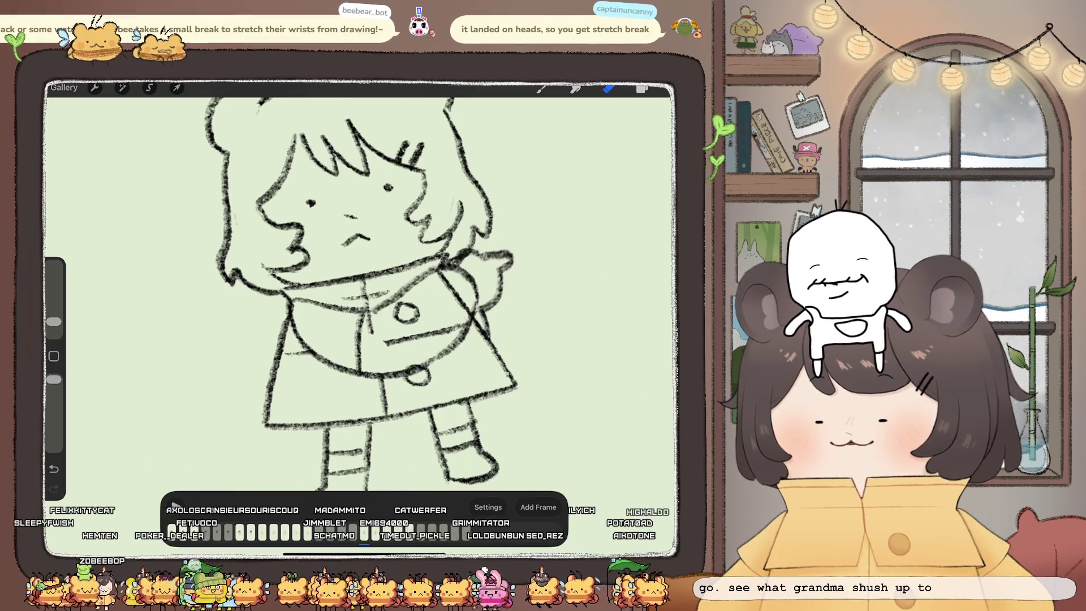
mouse_move(416, 308)
left_mouse_down()
mouse_move(402, 340)
mouse_move(459, 326)
left_mouse_up()
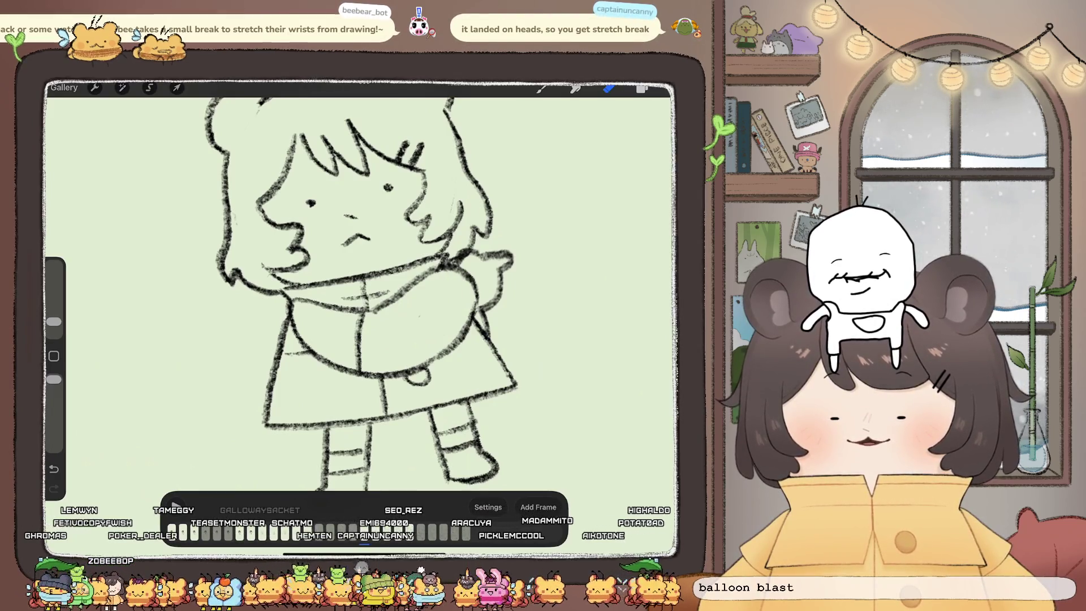
Step: On the first group's inserted sketch, erase most of the small and lower coat buttons
left_click(642, 88)
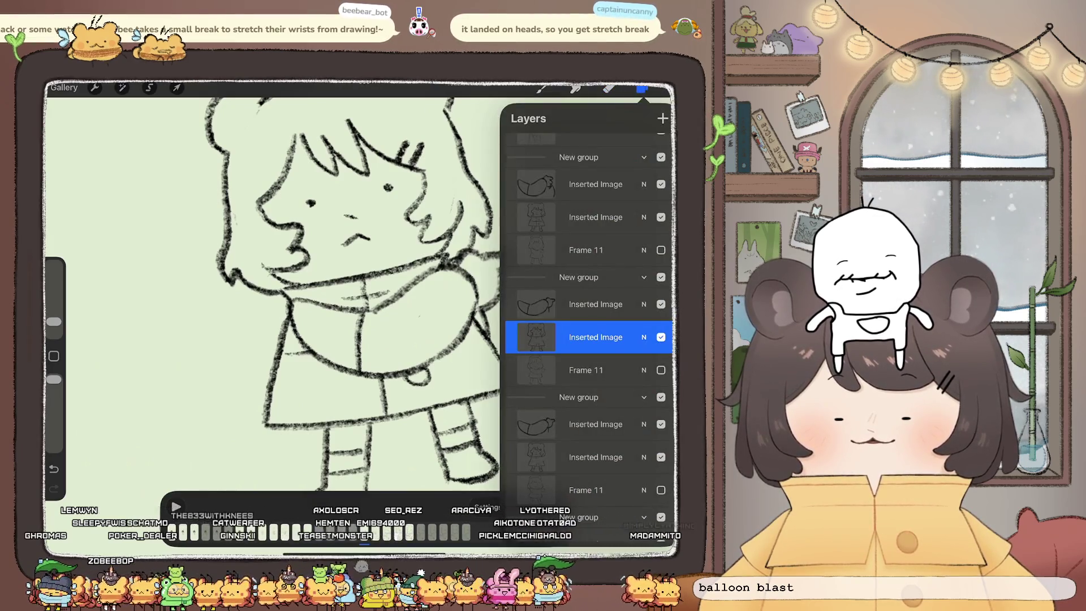
left_click(595, 216)
left_click(642, 88)
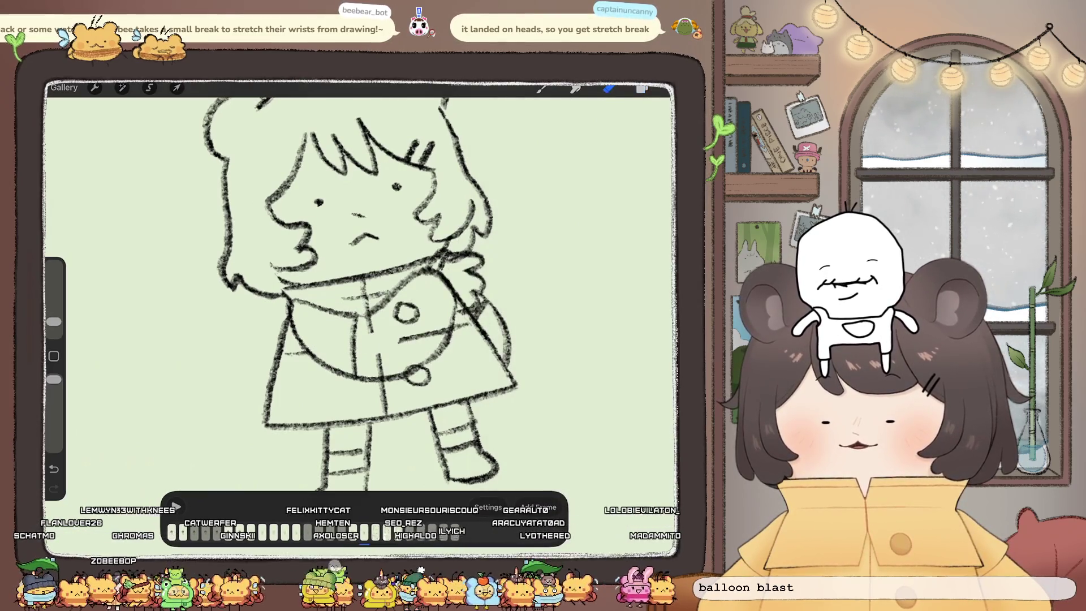
left_click_drag(403, 306, 408, 320)
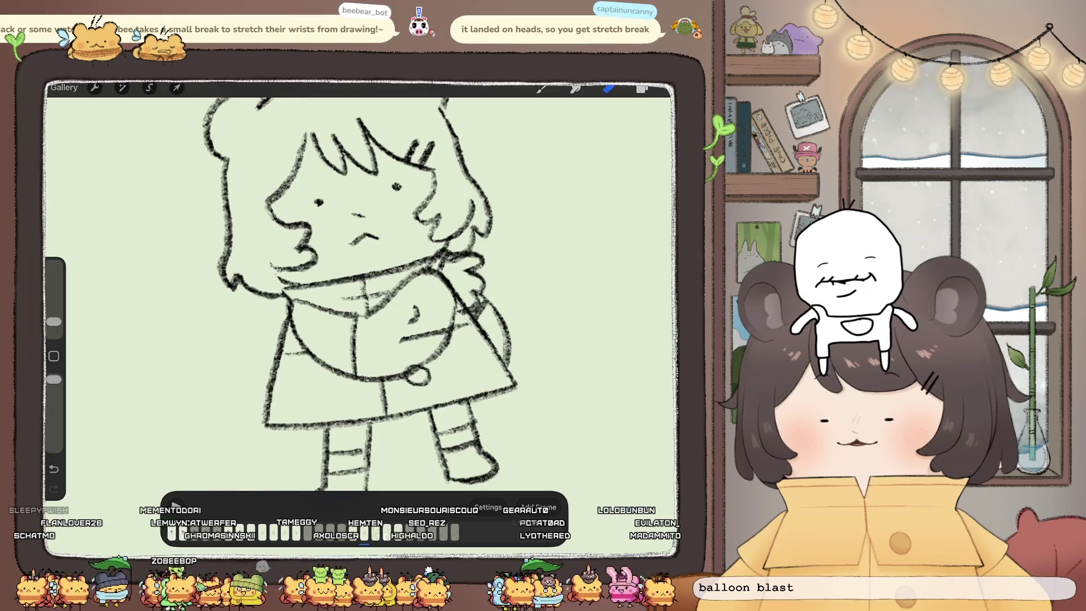
mouse_move(408, 366)
left_mouse_down()
mouse_move(416, 373)
mouse_move(423, 334)
left_mouse_up()
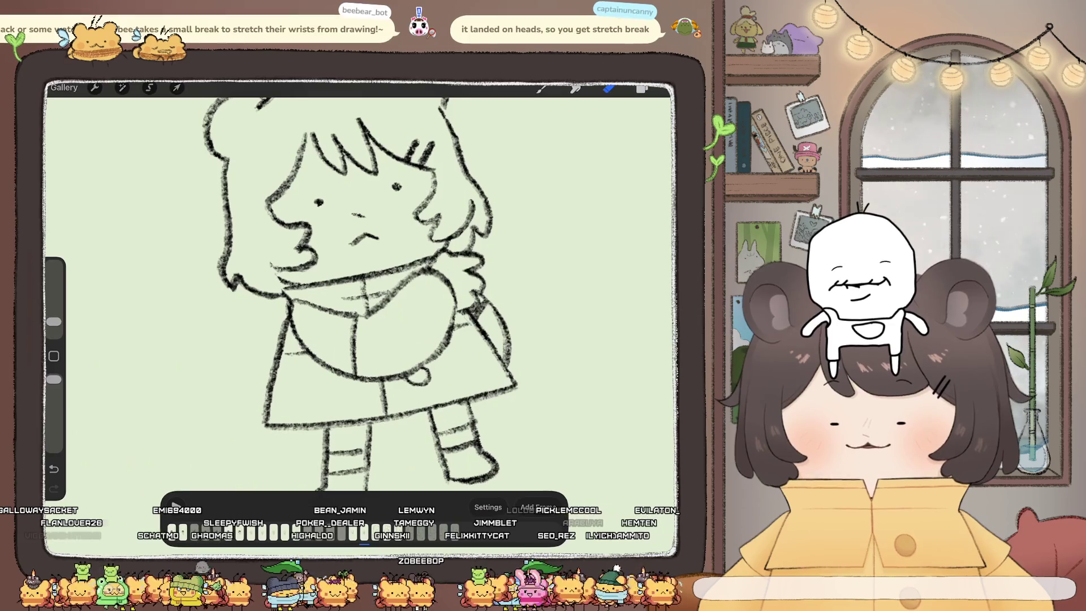
Step: Delete the blob-shaped inserted image layer from the Layers panel
left_click(641, 89)
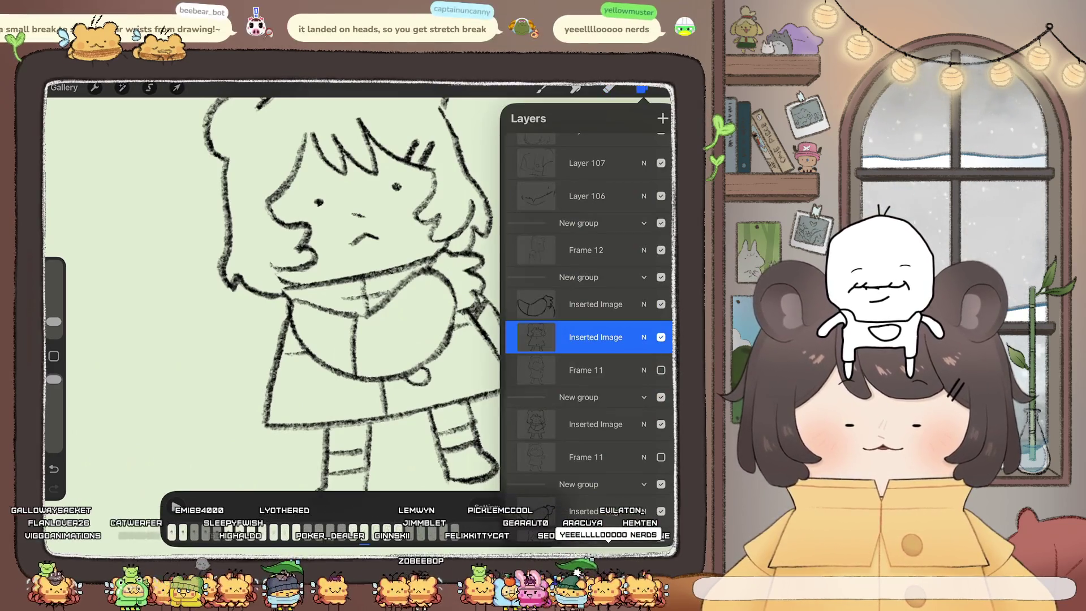
left_click_drag(622, 304, 543, 304)
left_click(651, 304)
scroll(588, 317, "up", 2)
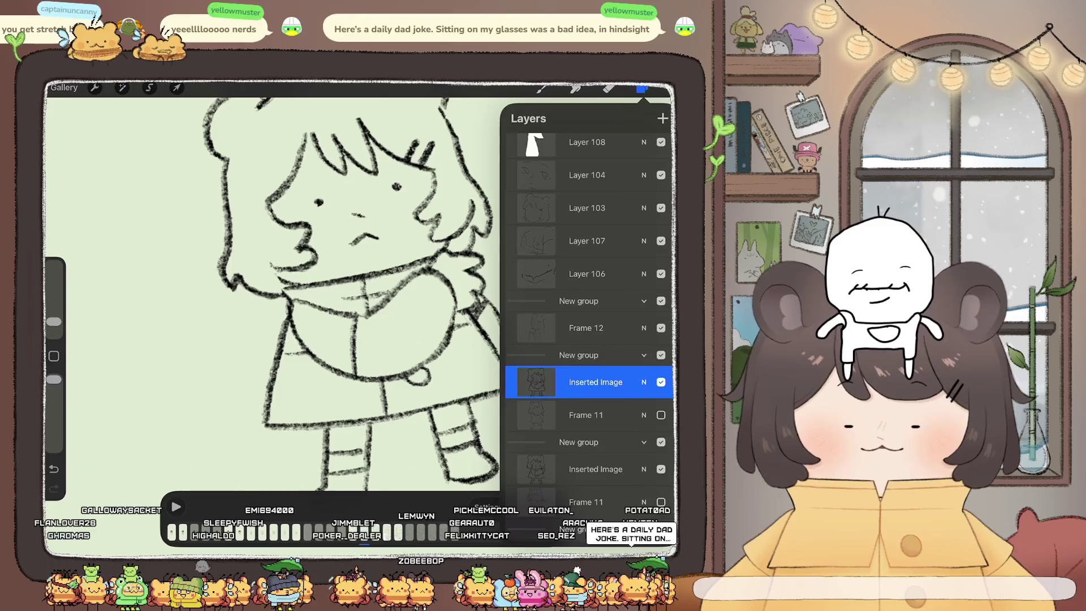
scroll(362, 282, "down", 5)
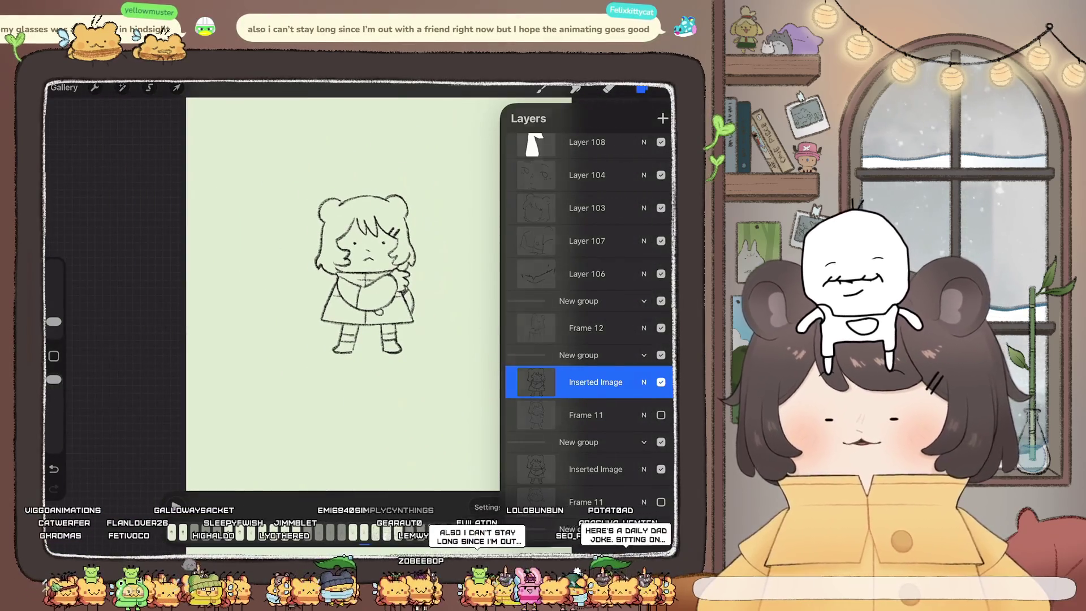
left_click(608, 88)
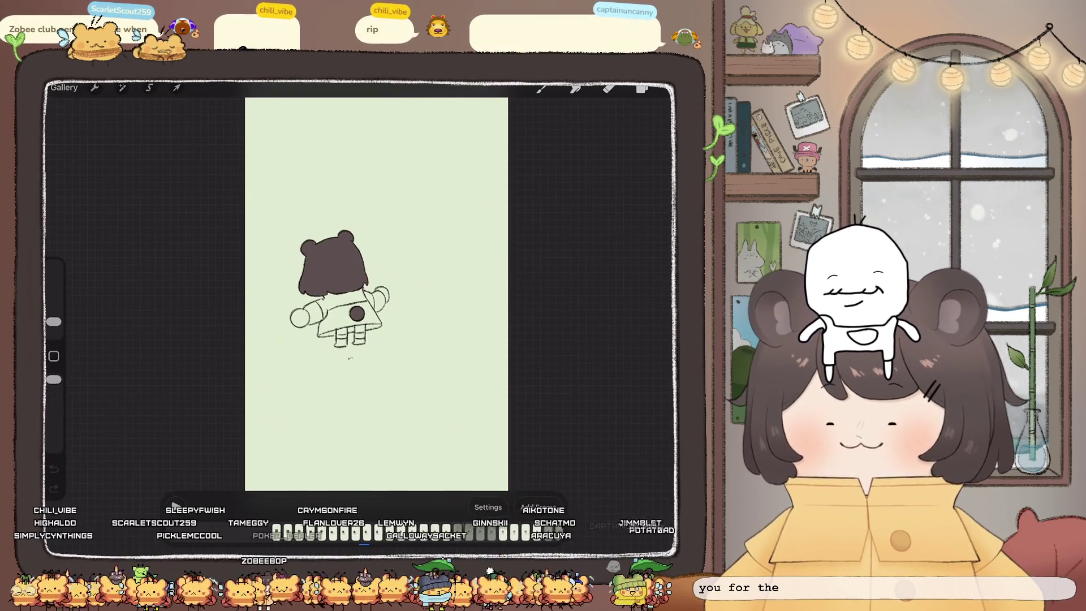
Step: Make Layer 115 below the group the working layer and switch to the eraser
scroll(350, 317, "up", 5)
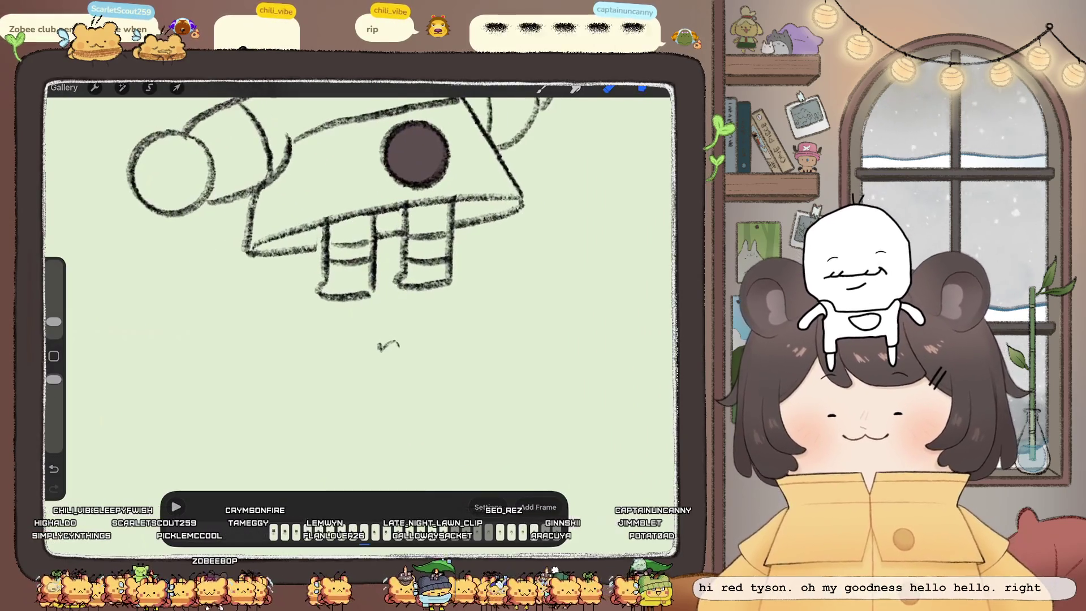
left_click(641, 89)
left_click(587, 364)
left_click(608, 89)
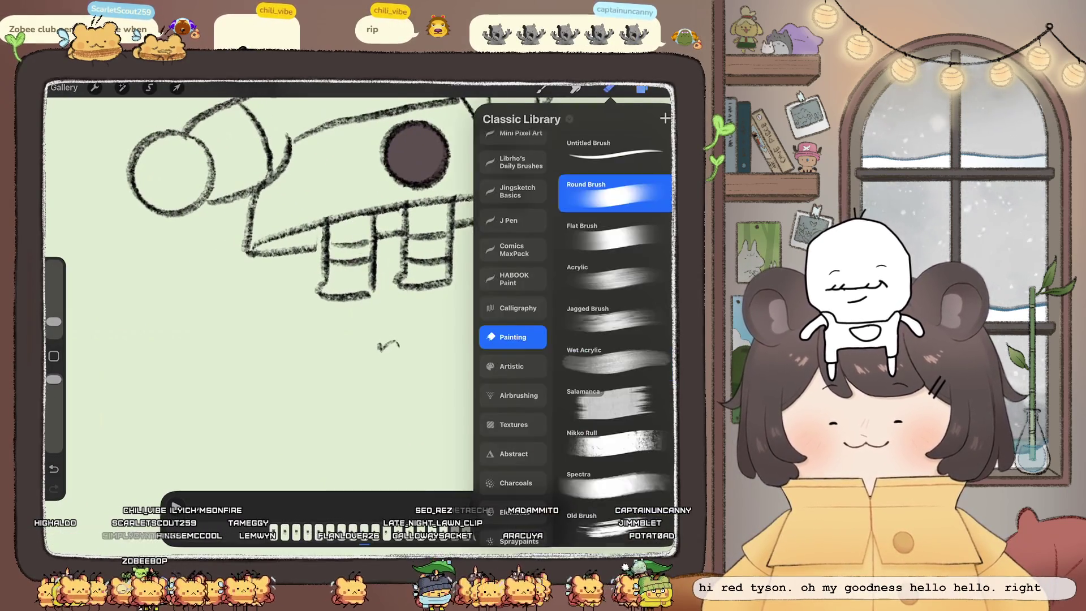
left_click(396, 344)
scroll(362, 283, "down", 5)
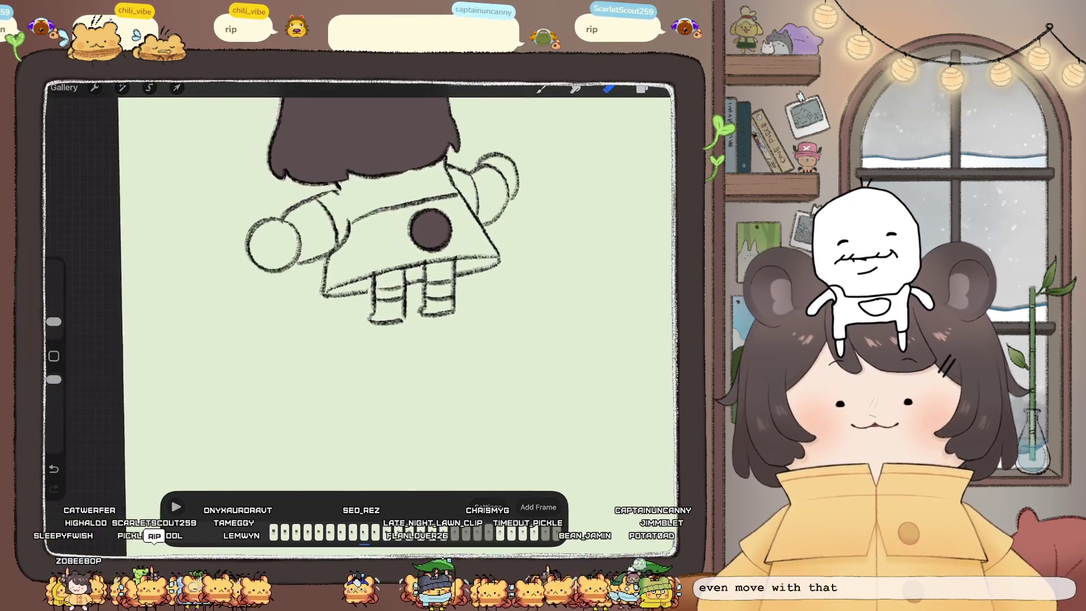
scroll(362, 282, "down", 1)
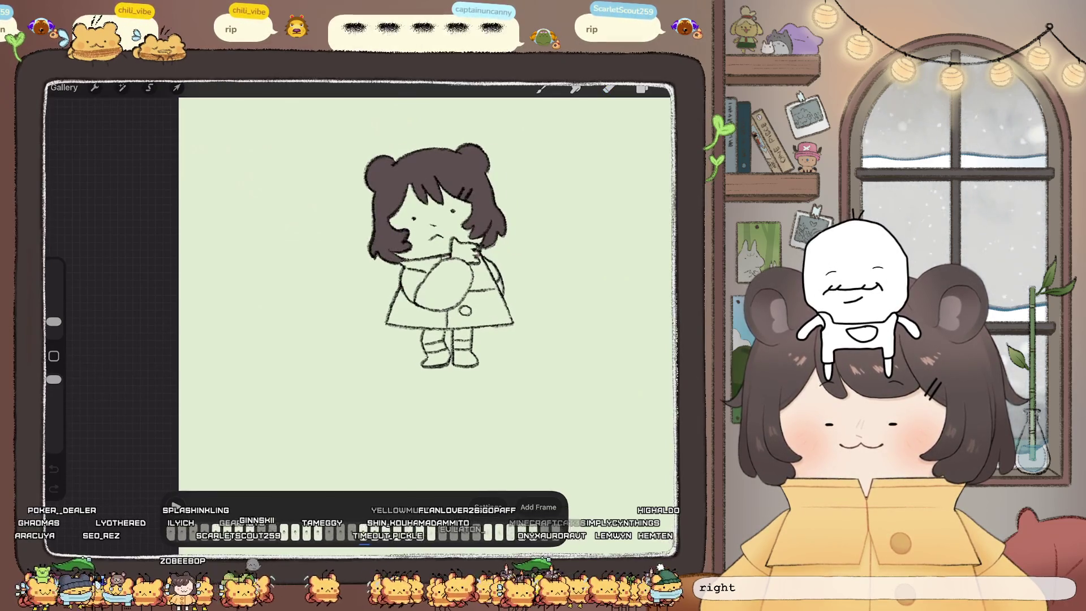
Step: Stop playback, select and show the Frame 10 layer, and return to the brush
scroll(395, 311, "up", 5)
key("e")
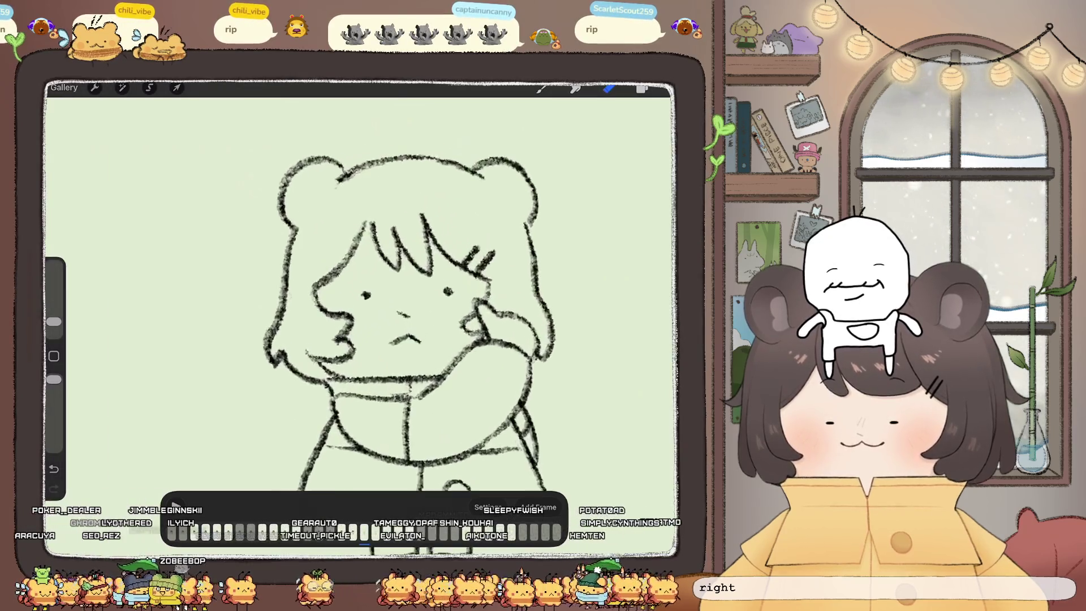
left_click(642, 89)
left_click(586, 396)
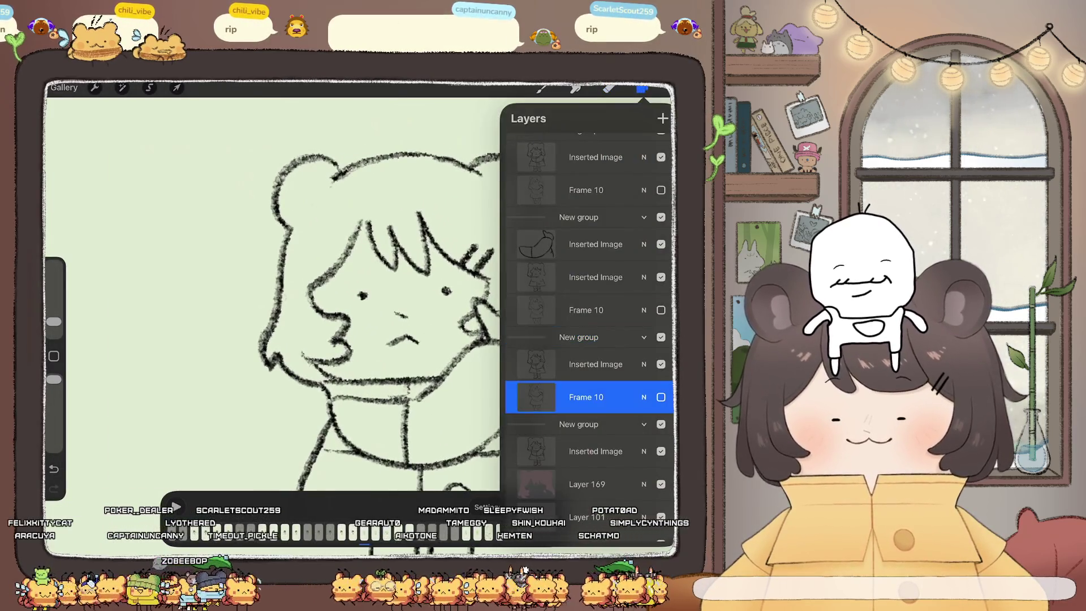
scroll(588, 317, "up", 2)
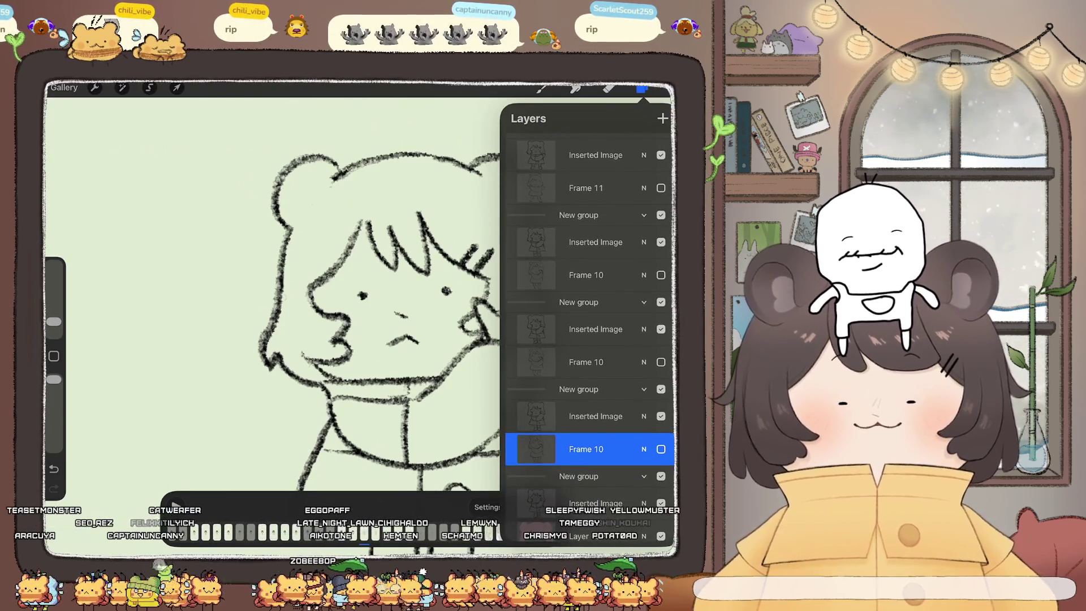
left_click(660, 449)
left_click(641, 89)
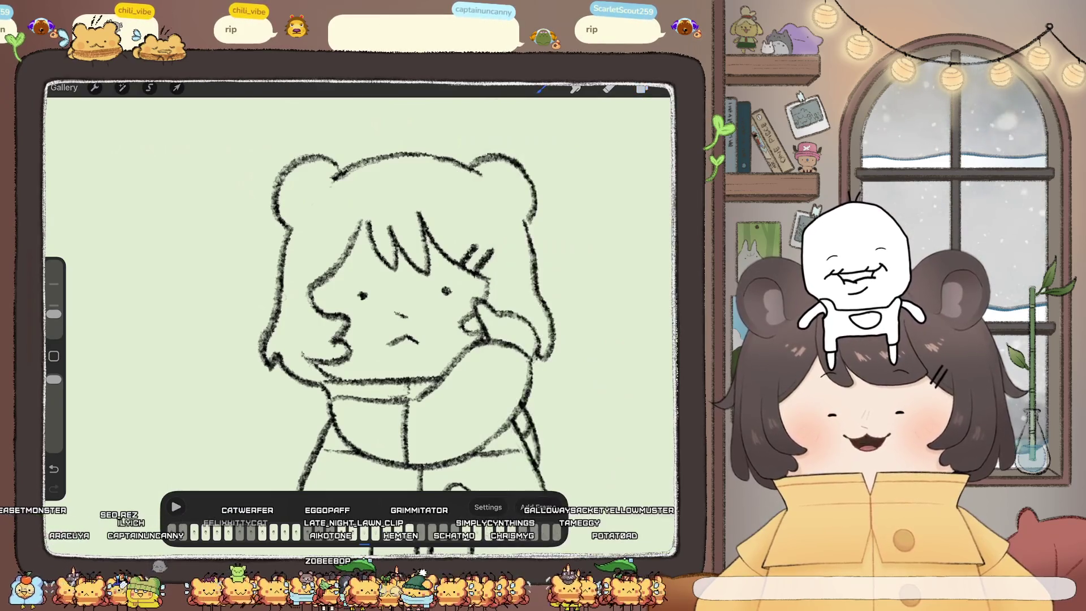
left_click(542, 88)
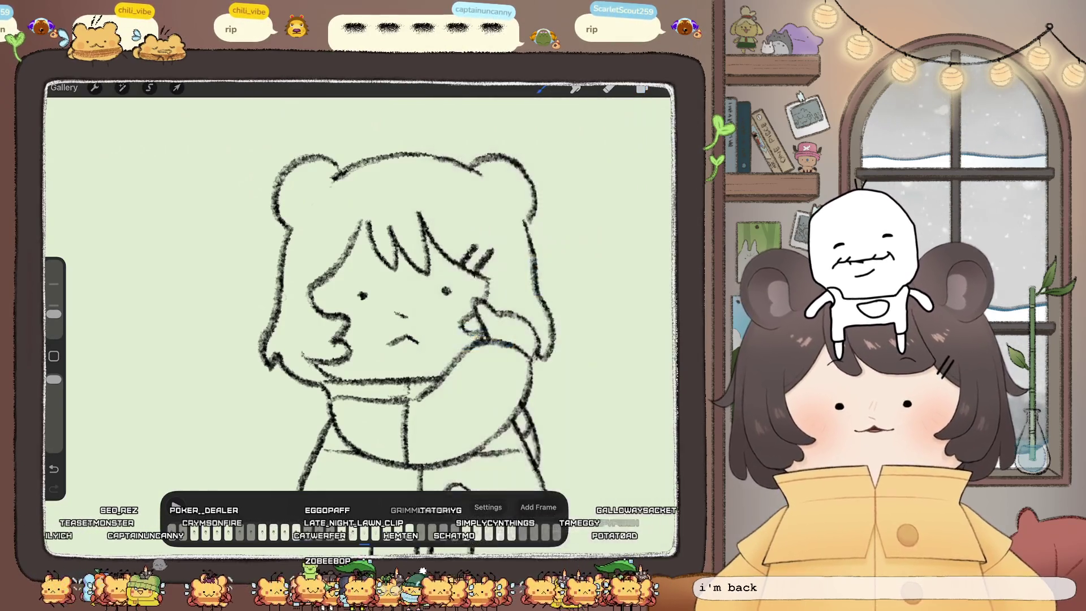
Step: Ink the hair strands and right cheek outline in thicker dark strokes
scroll(419, 316, "up", 3)
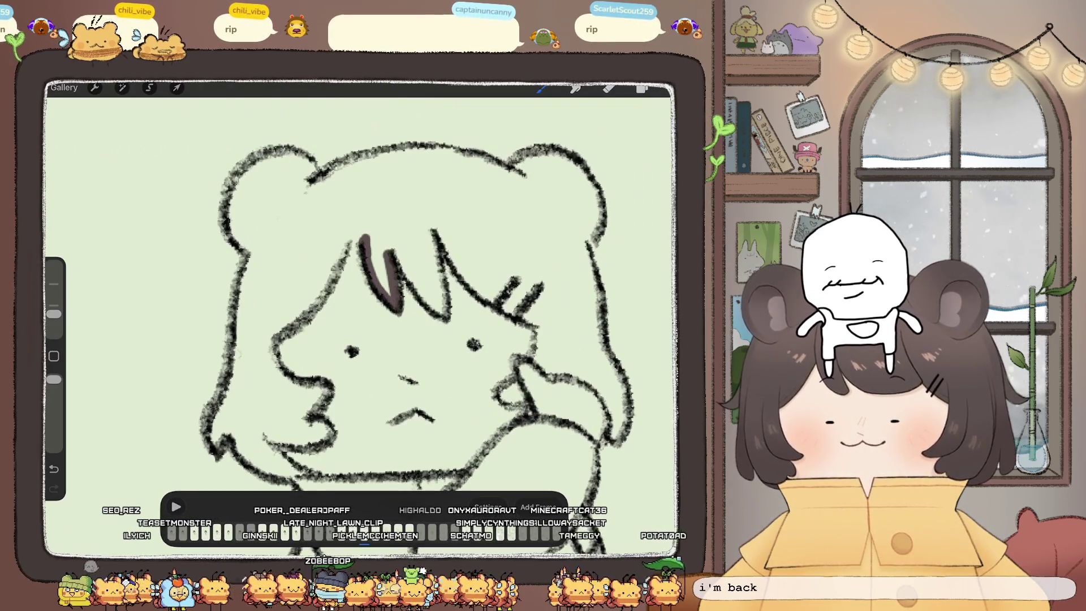
left_click_drag(437, 300, 449, 316)
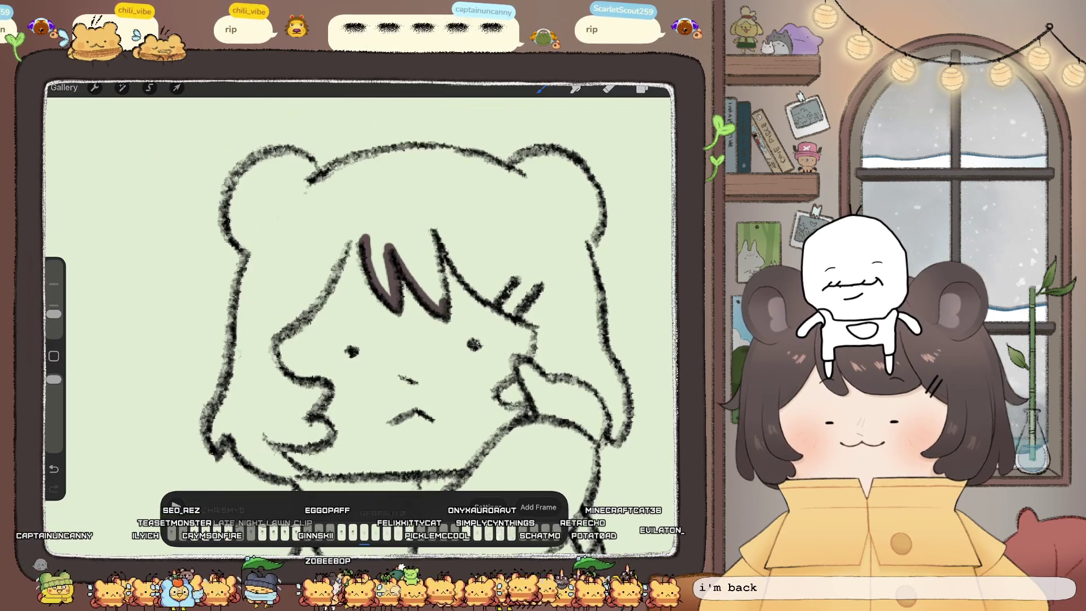
left_click_drag(464, 277, 488, 298)
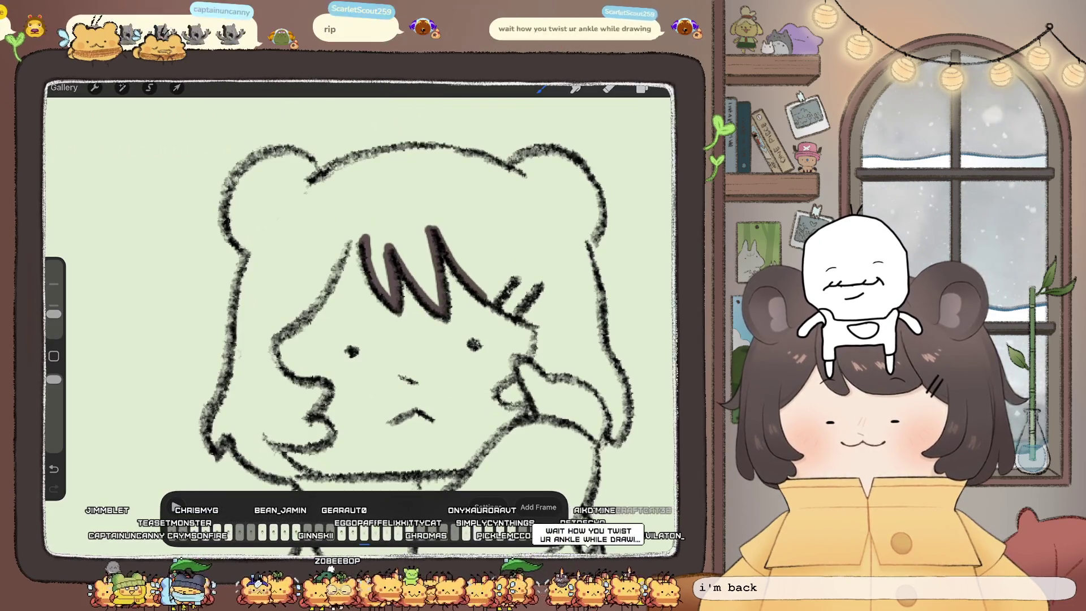
scroll(380, 312, "up", 2)
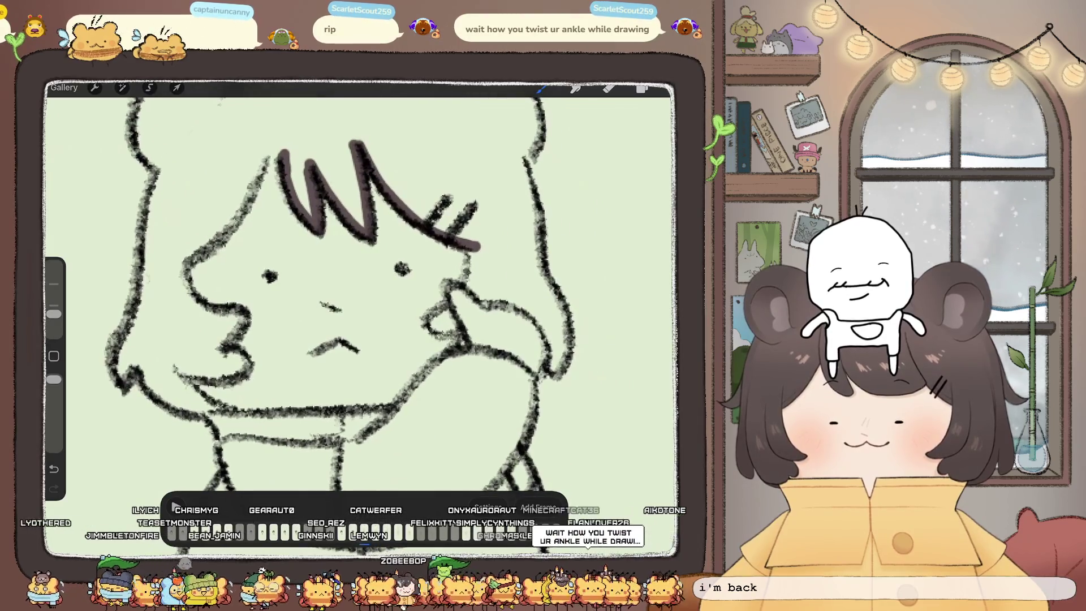
left_click_drag(456, 318, 442, 337)
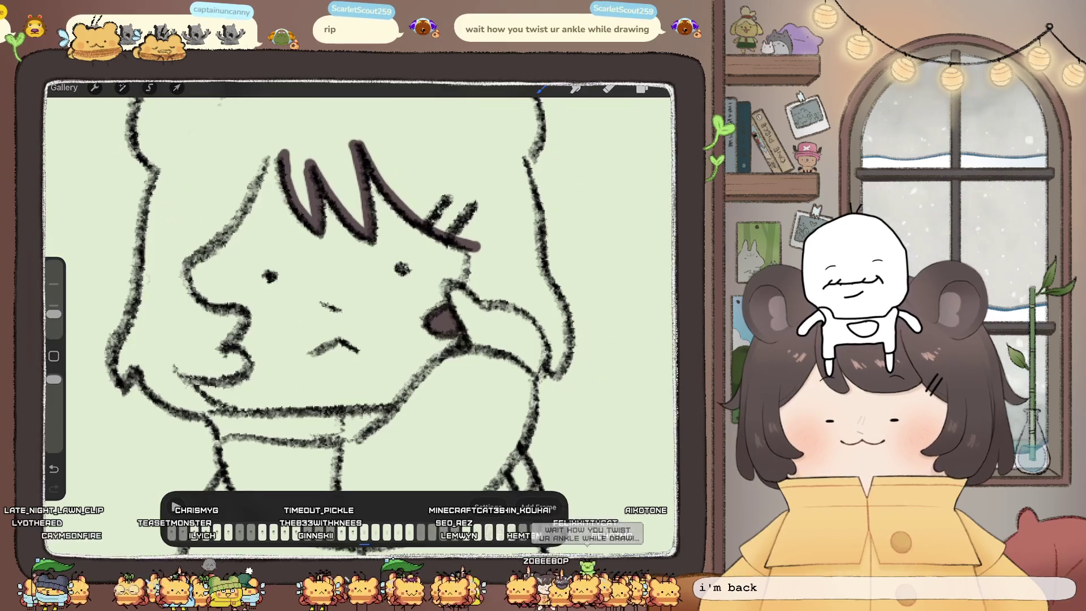
scroll(362, 294, "up", 2)
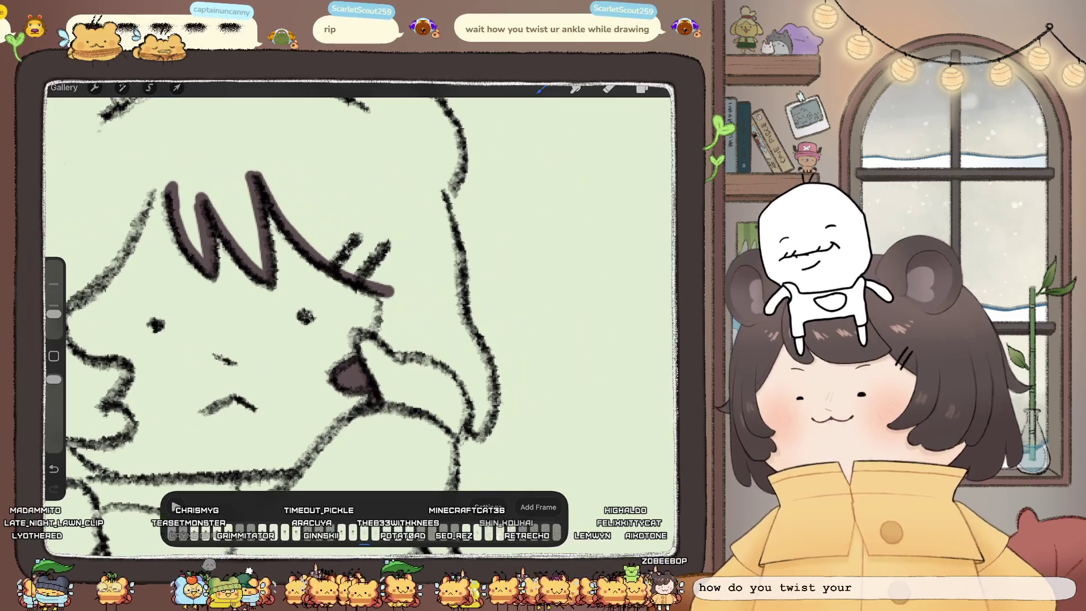
mouse_move(389, 294)
left_mouse_down()
mouse_move(381, 318)
mouse_move(399, 350)
mouse_move(433, 354)
left_mouse_up()
left_click_drag(470, 393, 480, 429)
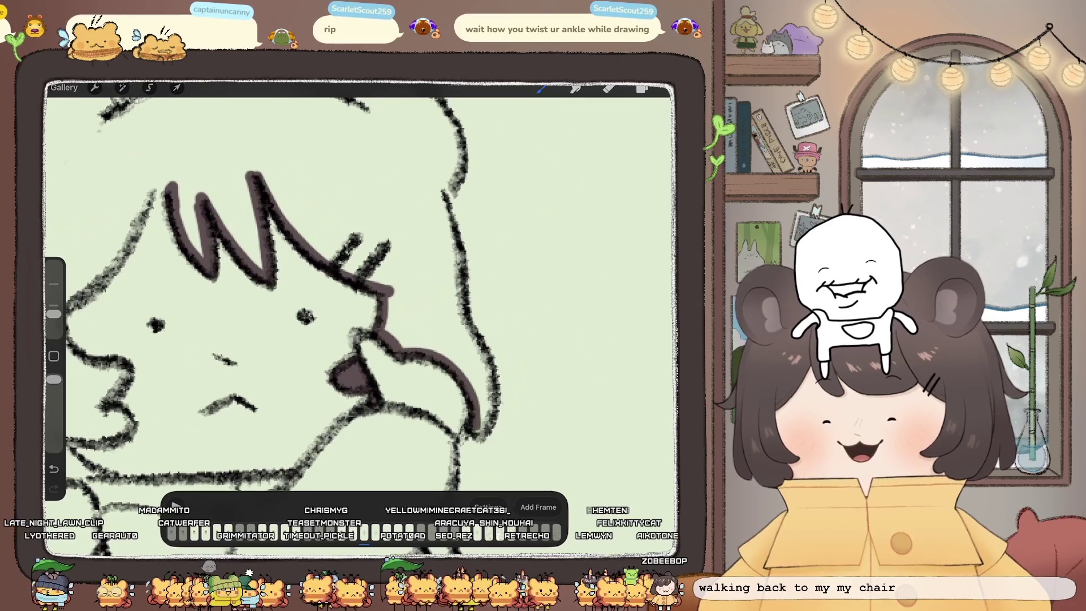
left_click_drag(487, 378, 486, 433)
left_click_drag(480, 385, 486, 369)
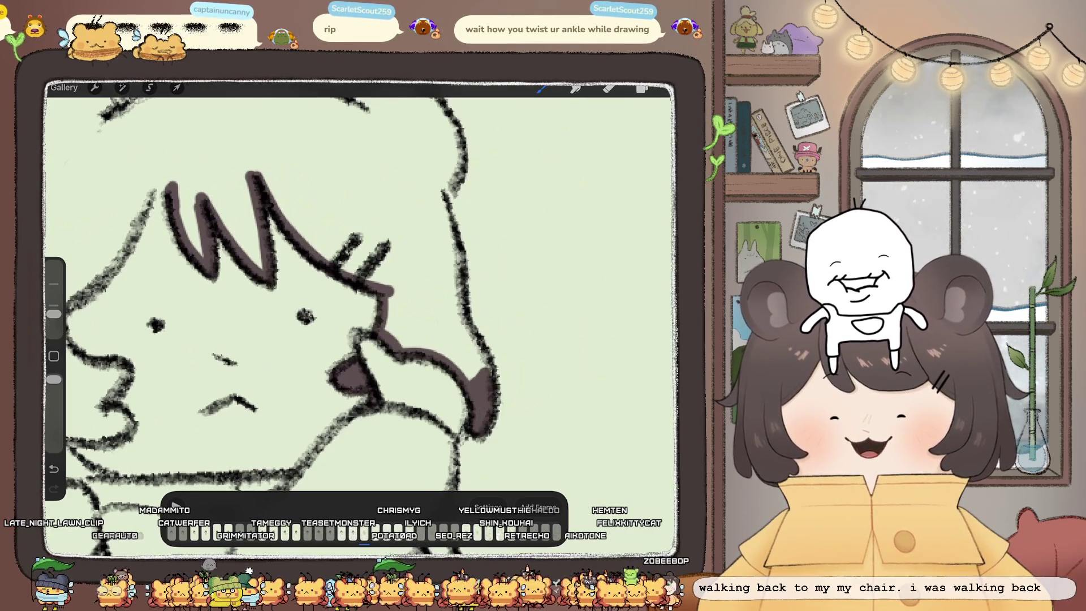
Step: Trace both sides of the head outline and the ear in dark ink
left_click_drag(439, 195, 473, 345)
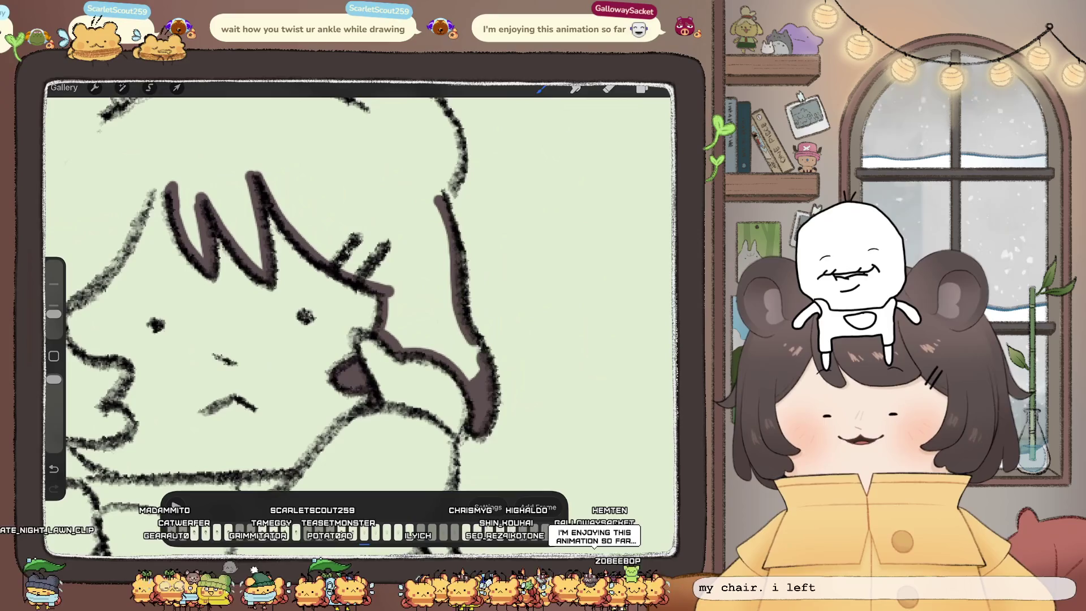
scroll(362, 317, "up", 5)
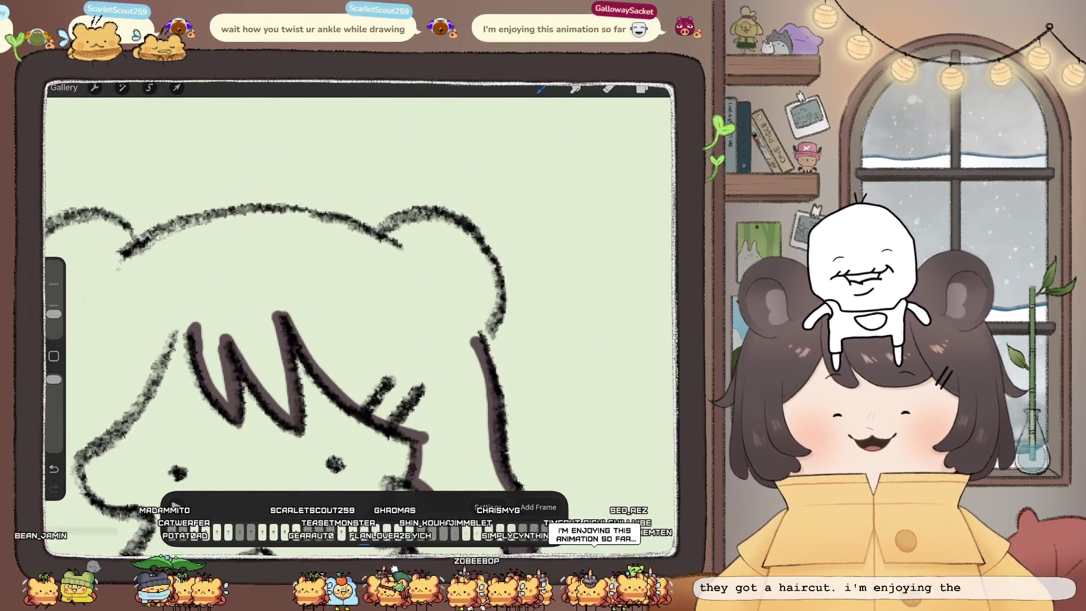
mouse_move(377, 237)
left_mouse_down()
mouse_move(402, 229)
mouse_move(484, 251)
mouse_move(501, 311)
mouse_move(472, 340)
left_mouse_up()
scroll(362, 316, "up", 5)
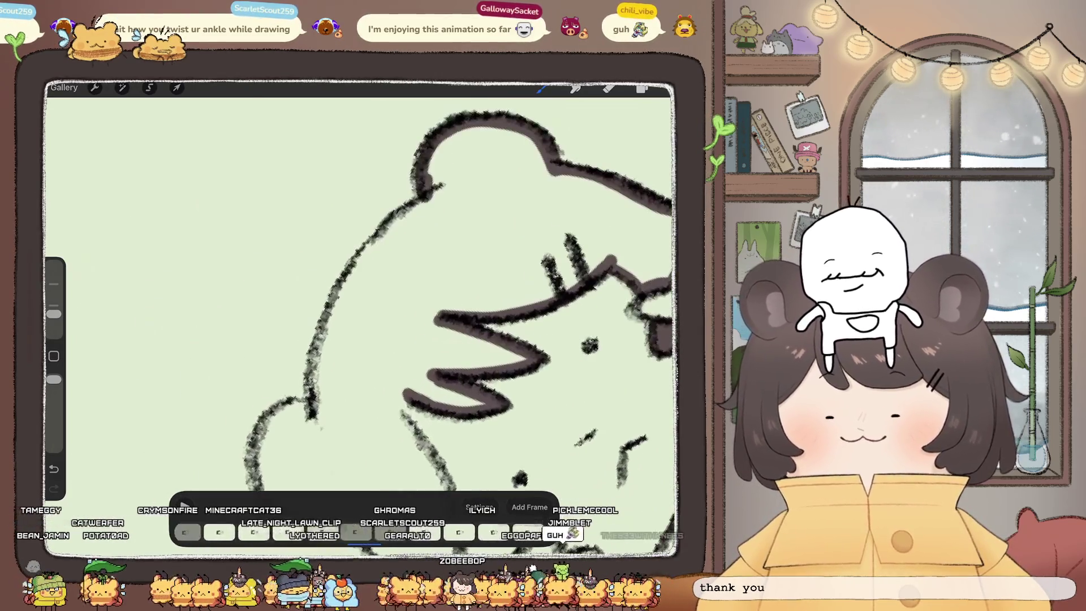
mouse_move(430, 187)
left_mouse_down()
mouse_move(331, 311)
mouse_move(314, 419)
left_mouse_up()
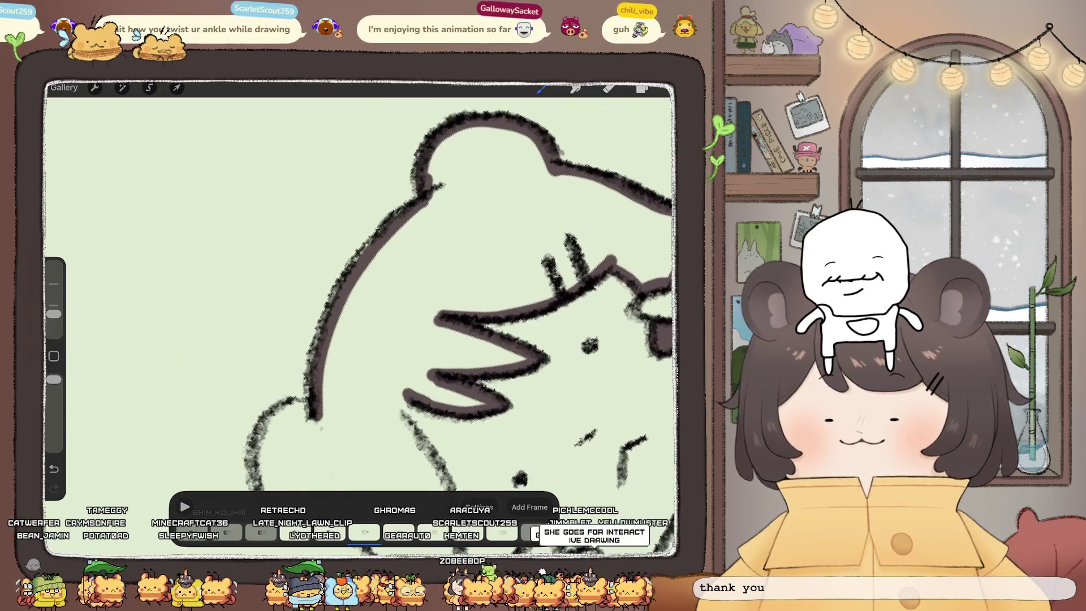
scroll(362, 294, "down", 3)
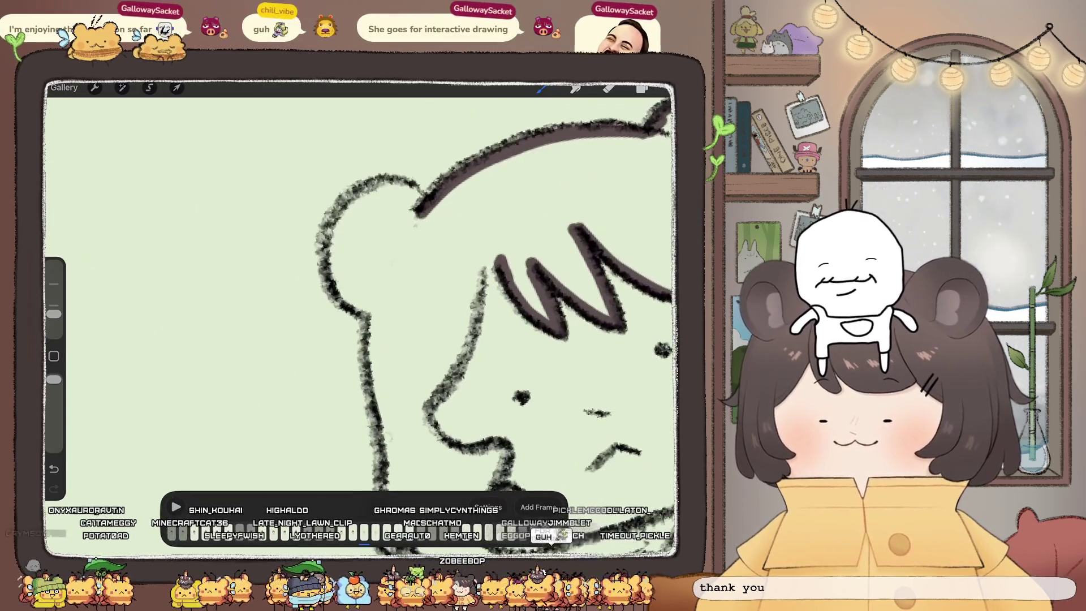
mouse_move(419, 212)
left_mouse_down()
mouse_move(359, 182)
mouse_move(328, 266)
mouse_move(379, 317)
left_mouse_up()
scroll(492, 288, "down", 3)
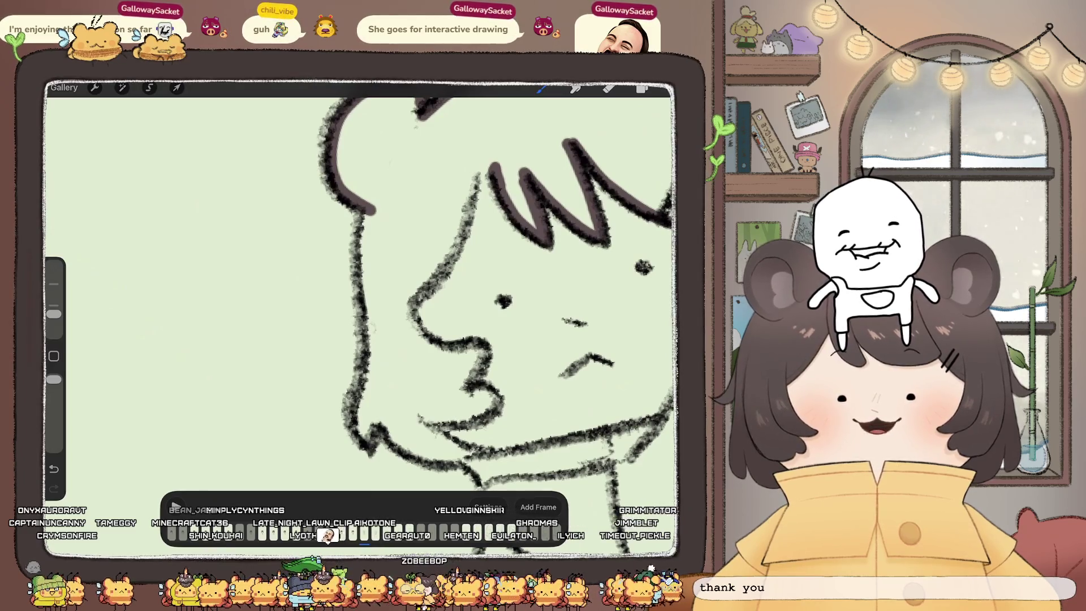
Step: Thicken the face's left contour, lower lip, chin and nose-to-forehead line
mouse_move(365, 214)
left_mouse_down()
mouse_move(354, 416)
mouse_move(444, 458)
mouse_move(473, 455)
left_mouse_up()
left_click_drag(420, 417, 501, 398)
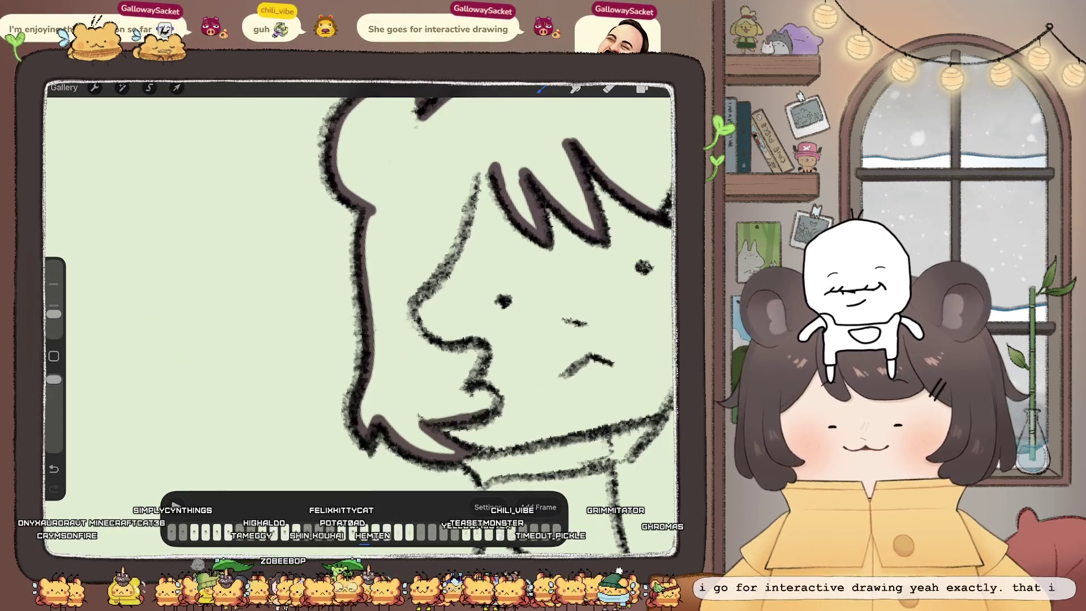
left_click_drag(416, 309, 498, 395)
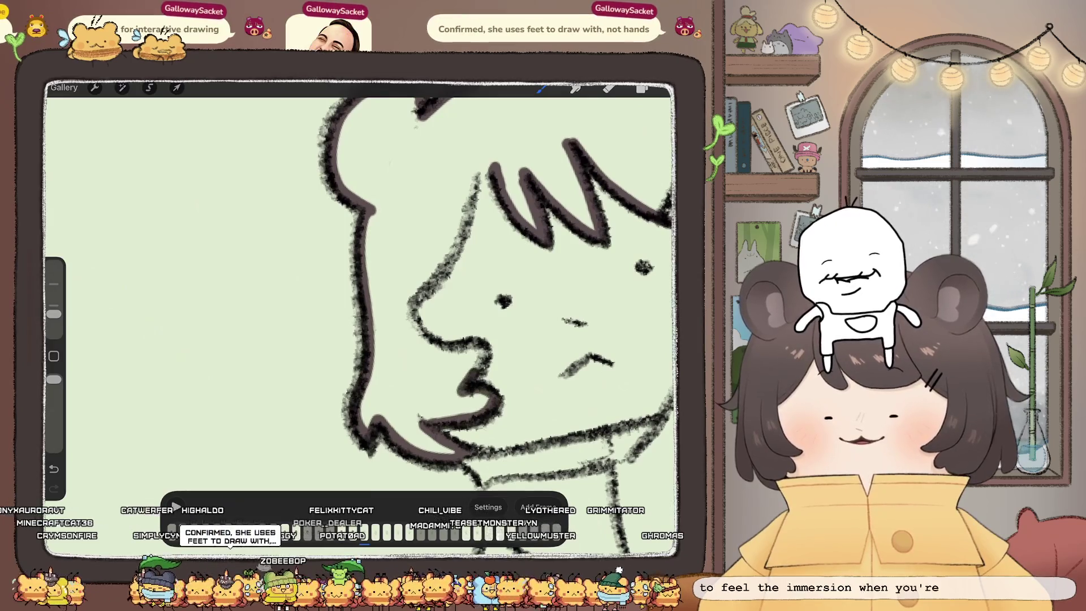
mouse_move(406, 308)
left_mouse_down()
mouse_move(480, 165)
mouse_move(499, 164)
left_mouse_up()
scroll(362, 283, "down", 5)
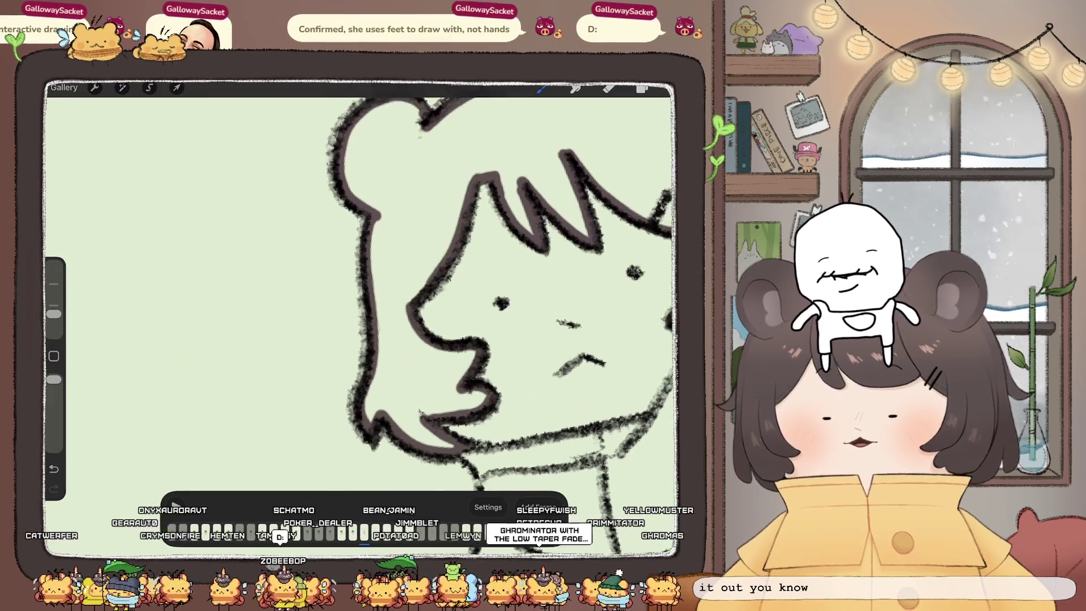
Step: ColorDrop dark brown into the girl's hair
left_click_drag(642, 88, 566, 237)
left_click(429, 226)
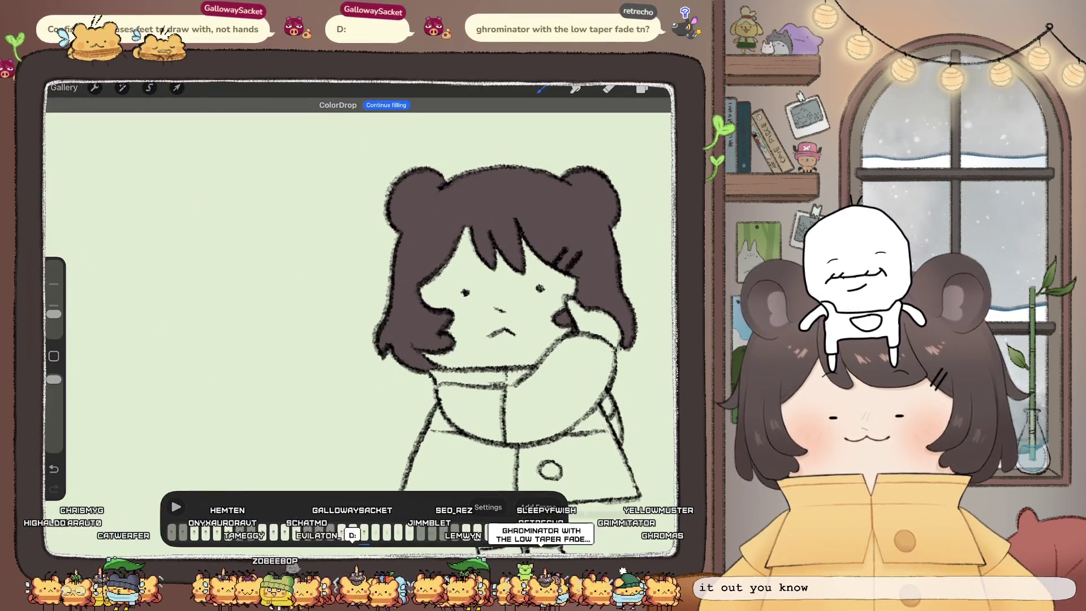
scroll(362, 299, "up", 5)
Step: Make the Inserted Image layer the working layer
left_click(642, 87)
left_click(594, 303)
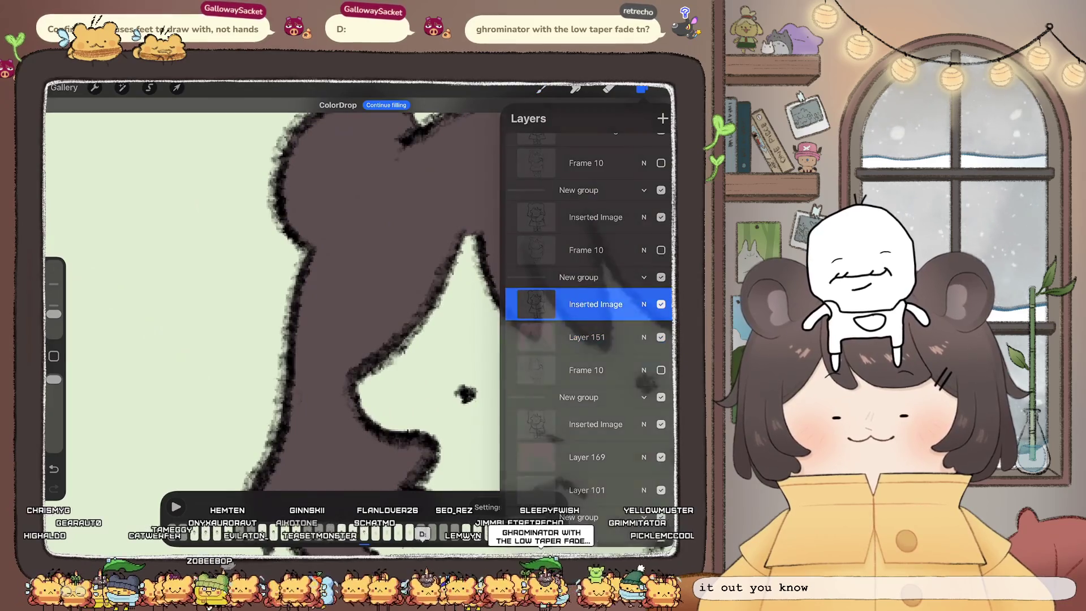
left_click(542, 87)
scroll(396, 283, "down", 3)
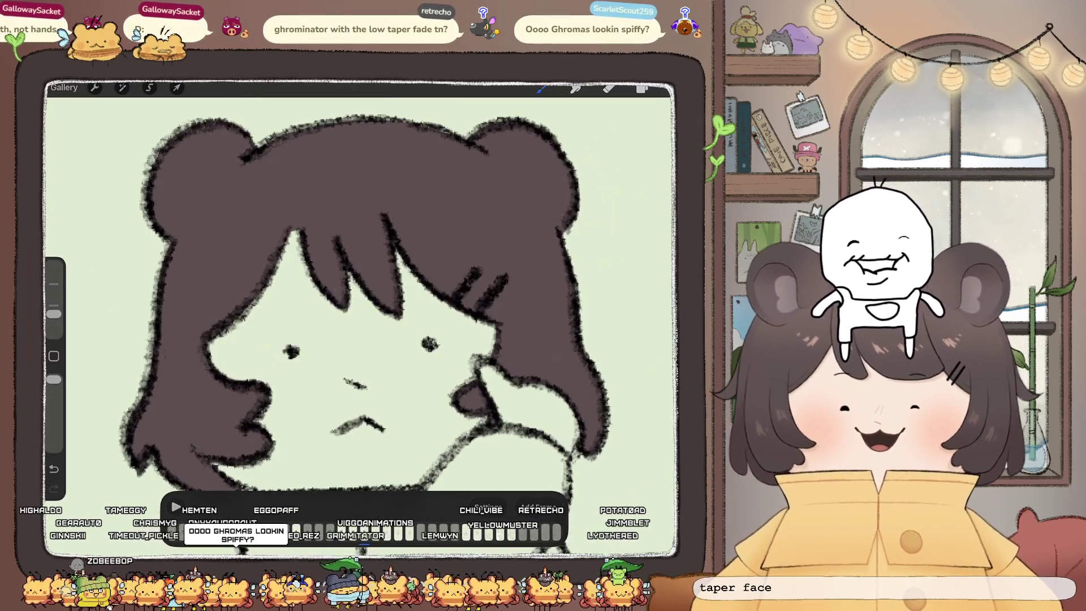
scroll(396, 317, "down", 2)
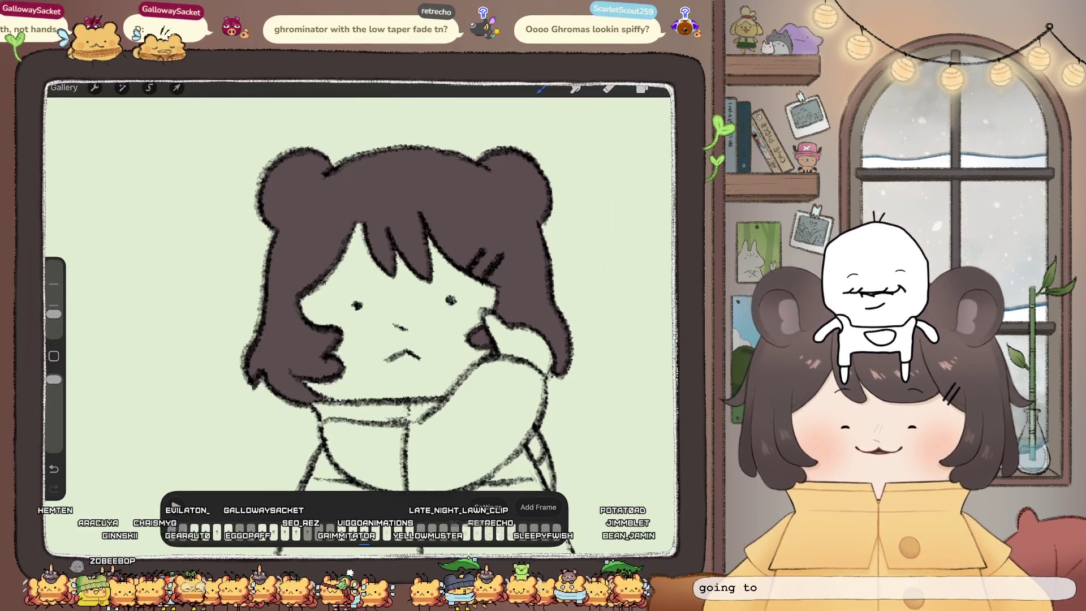
scroll(395, 317, "up", 2)
Step: Hide the hair fill layer and erase the stray brown strokes on the head and cheek
left_click(641, 89)
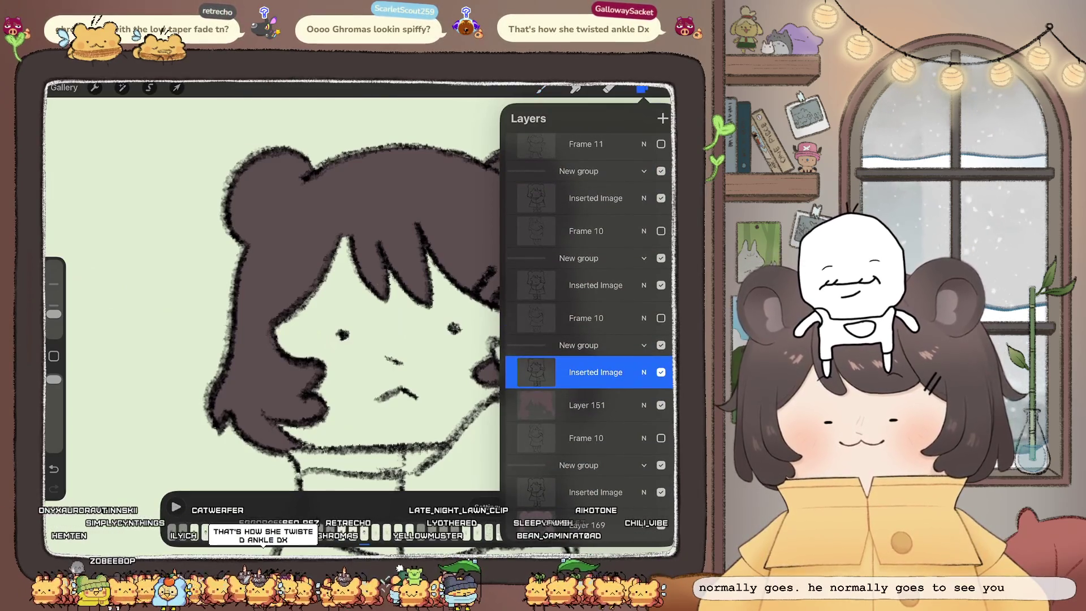
left_click(661, 405)
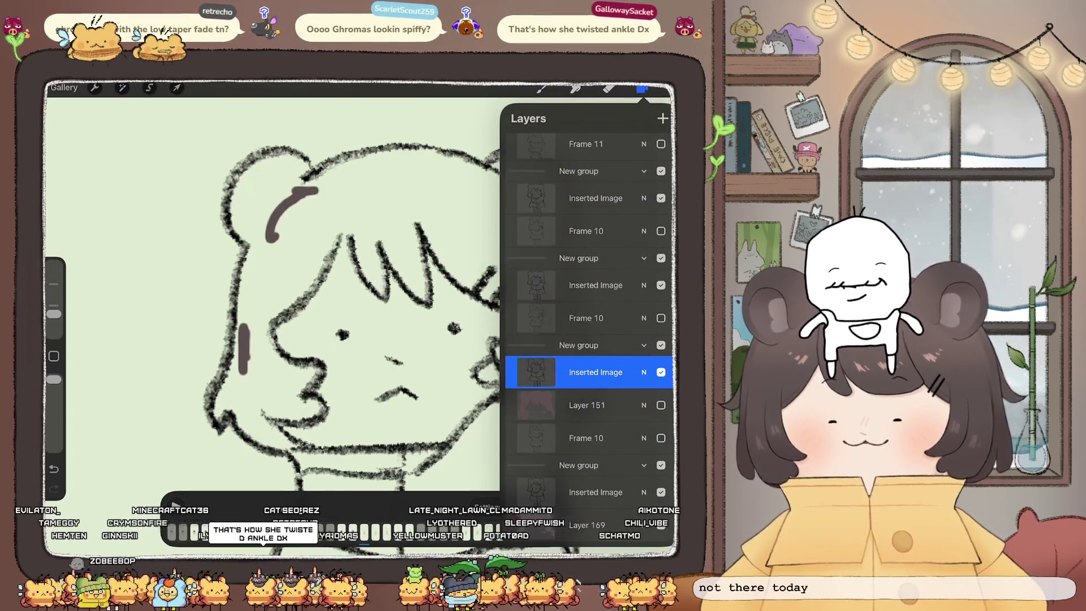
left_click(608, 89)
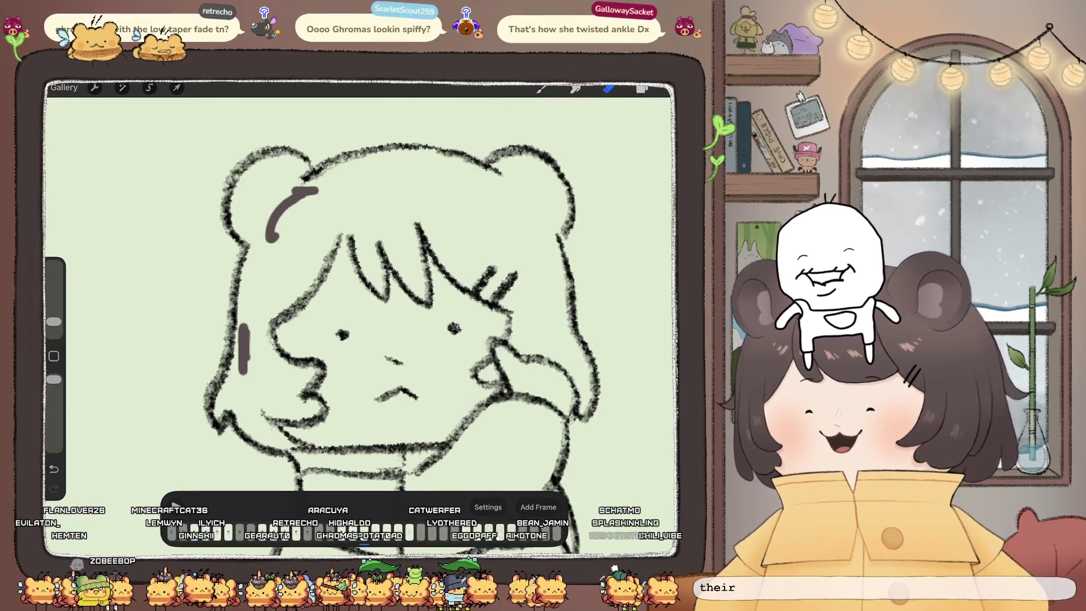
left_click_drag(277, 217, 315, 191)
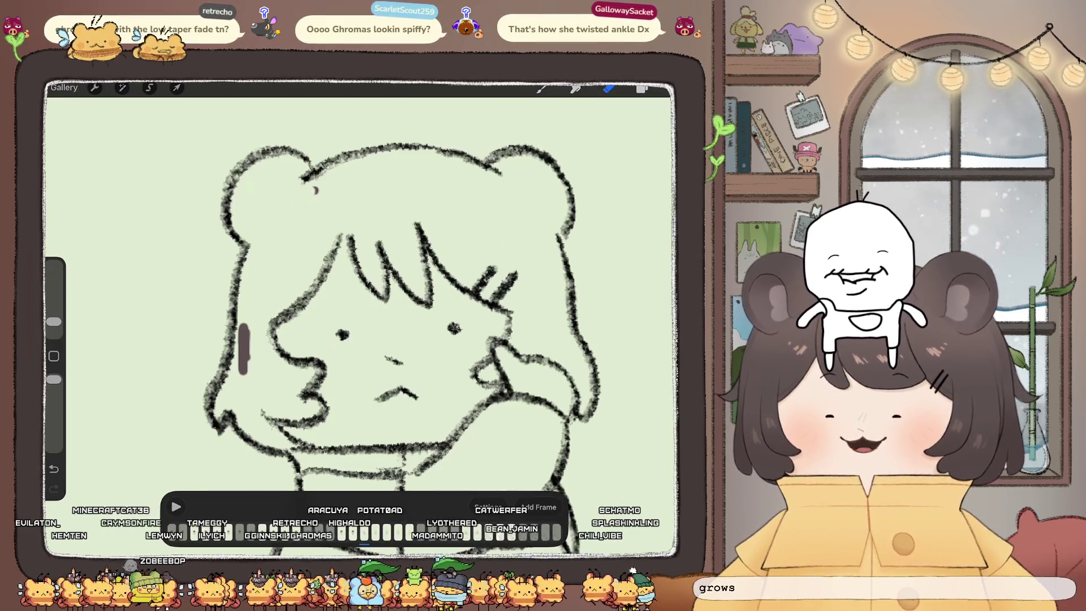
left_click_drag(244, 325, 243, 374)
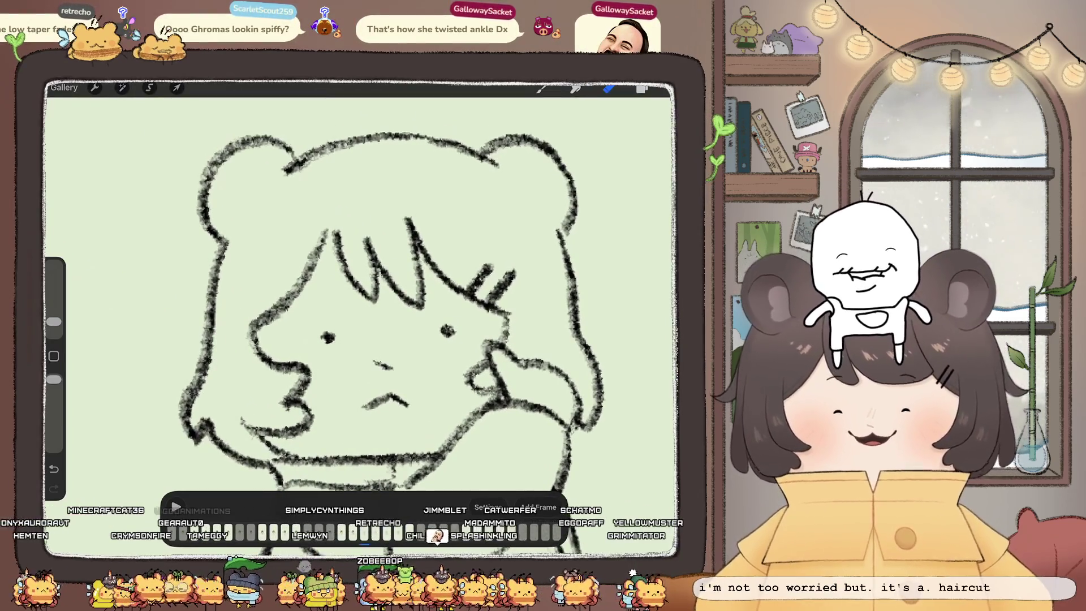
Step: Show and select Layer 151, then select Frame 10 with the hair fill hidden
left_click(642, 88)
left_click(660, 370)
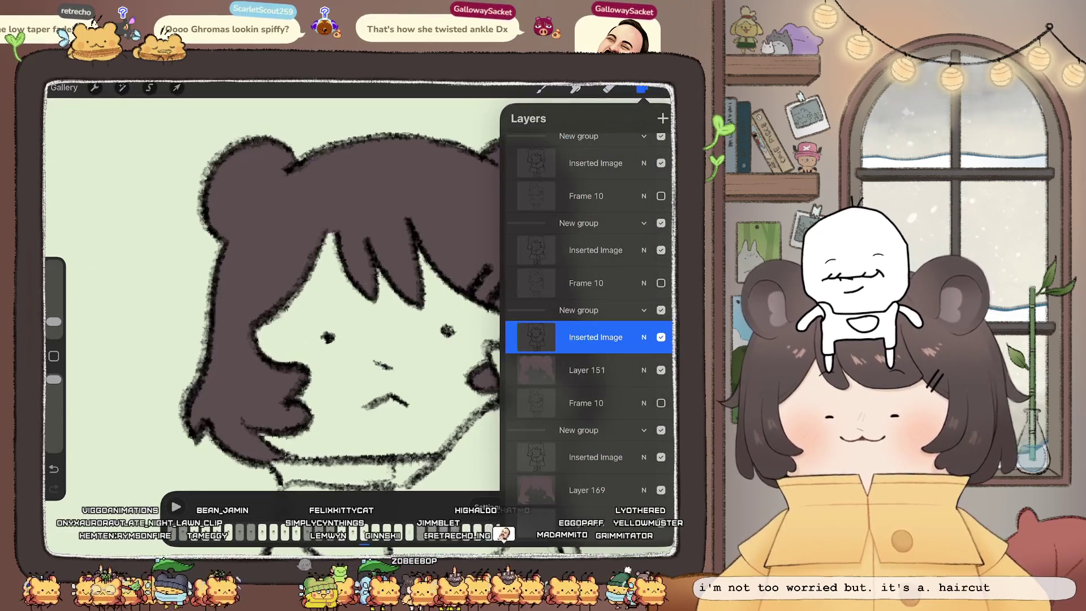
left_click(588, 370)
left_click(542, 89)
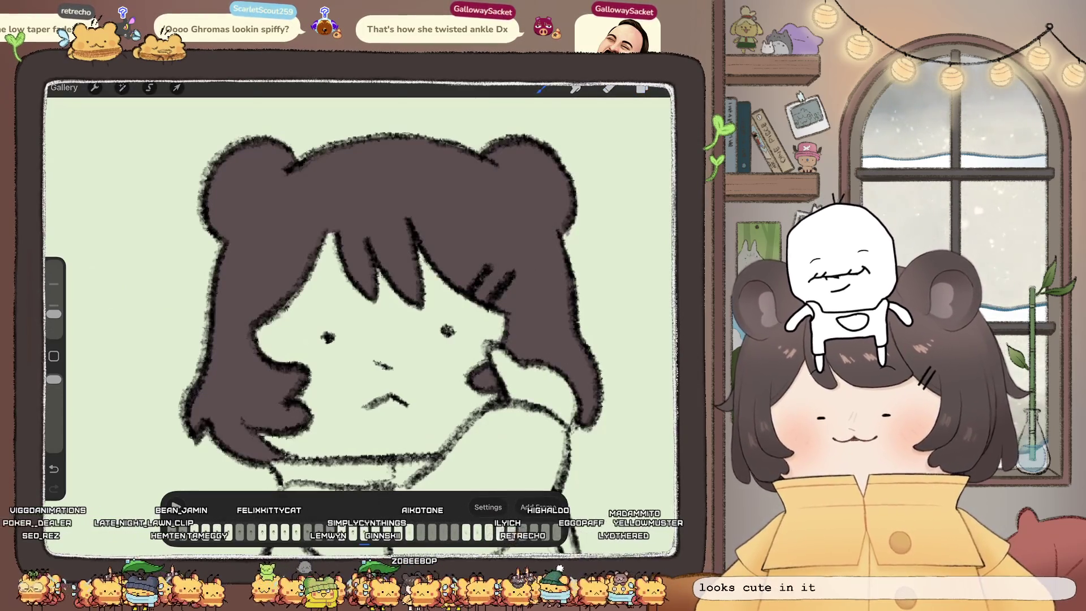
left_click(641, 89)
left_click(585, 313)
left_click(661, 400)
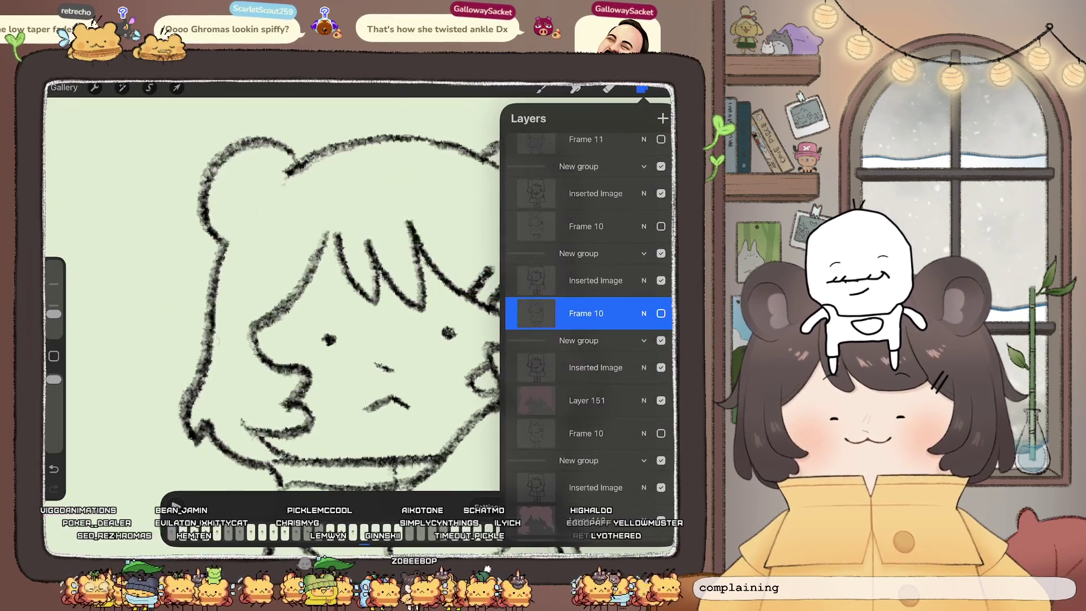
left_click(642, 89)
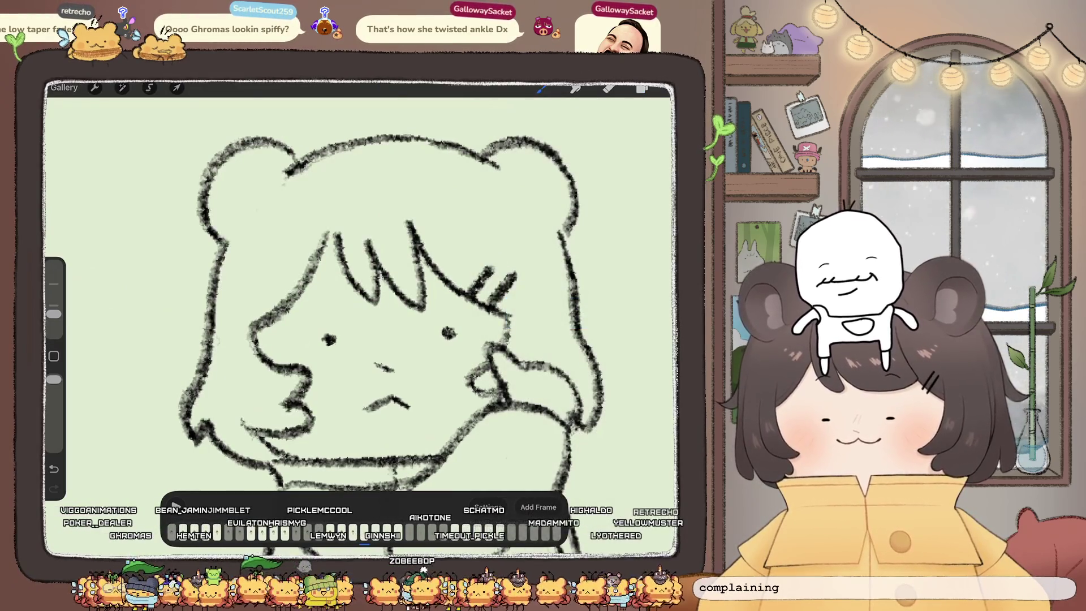
Step: Retrace the hair strands and the cheek curl in thick dark brown
left_click_drag(340, 231, 366, 290)
left_click_drag(369, 232, 382, 267)
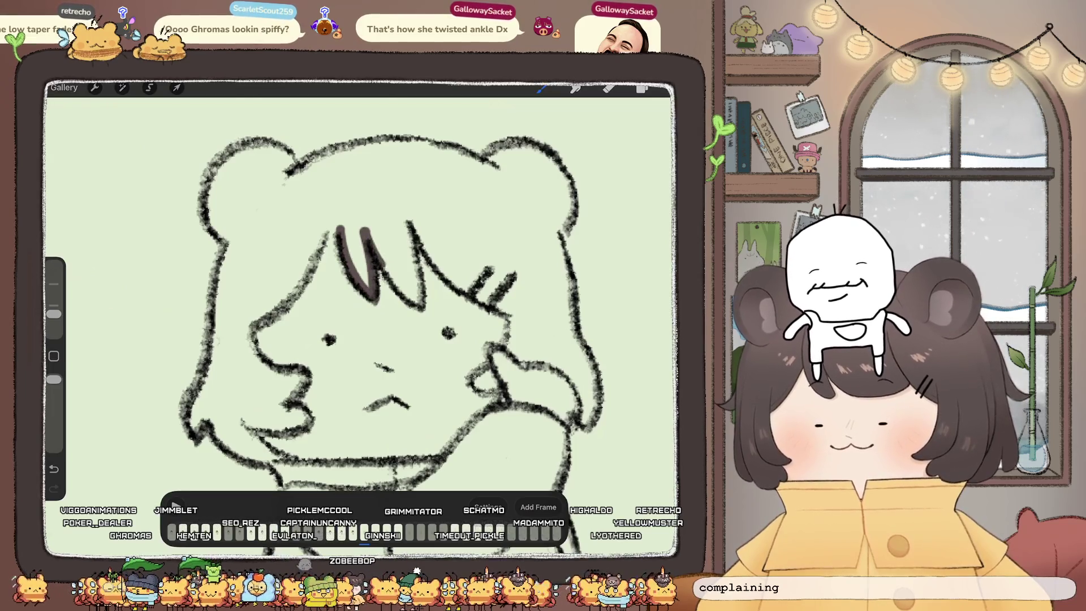
left_click_drag(406, 212, 423, 307)
left_click_drag(385, 368, 322, 400)
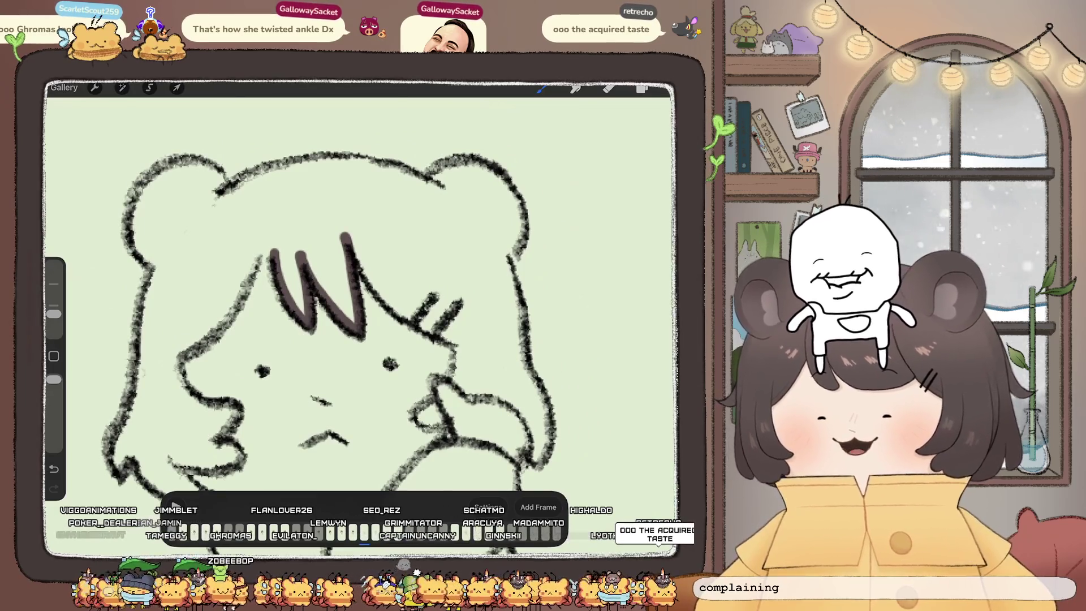
mouse_move(376, 294)
left_mouse_down()
mouse_move(468, 346)
mouse_move(455, 384)
mouse_move(531, 421)
mouse_move(546, 455)
left_mouse_up()
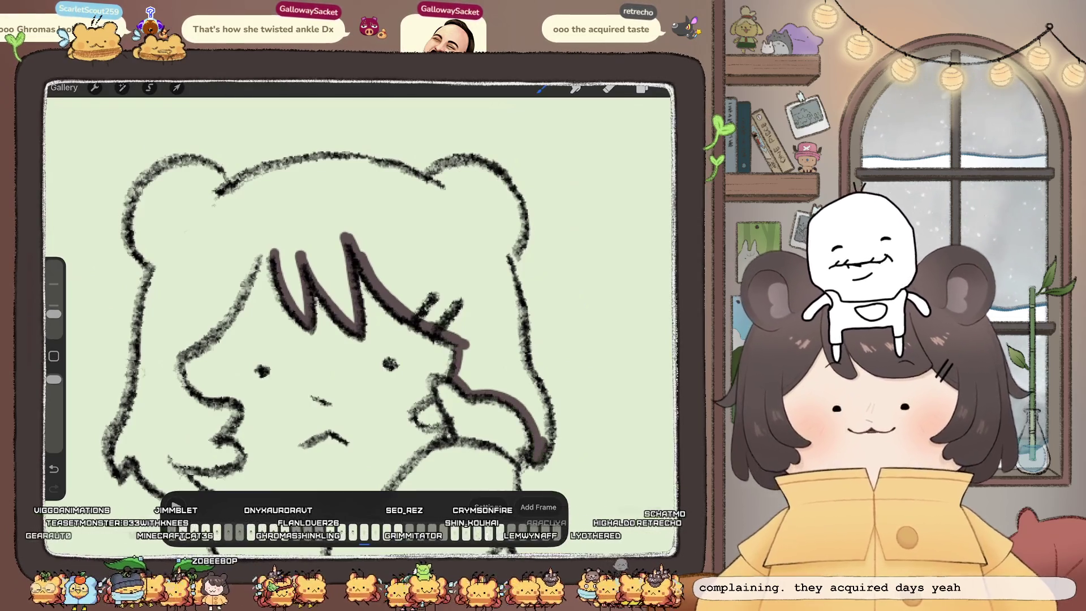
left_click_drag(534, 403, 540, 444)
left_click_drag(536, 384, 546, 438)
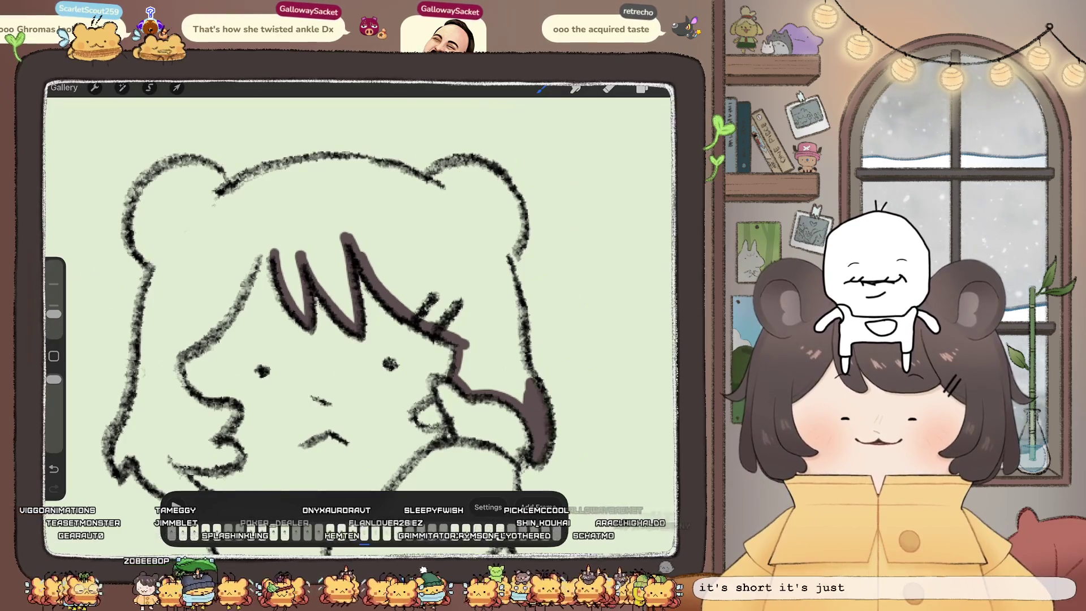
left_click_drag(419, 419, 434, 431)
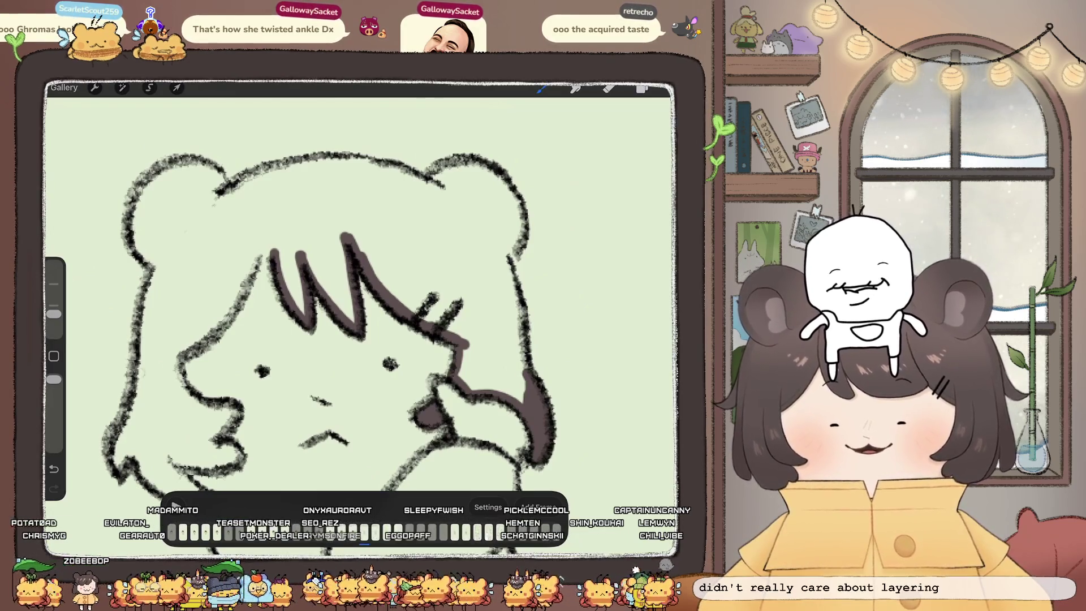
Step: Trace the right hair edge, ear top, left outline and chin in dark brown
left_click_drag(511, 288, 521, 326)
left_click_drag(521, 233, 510, 253)
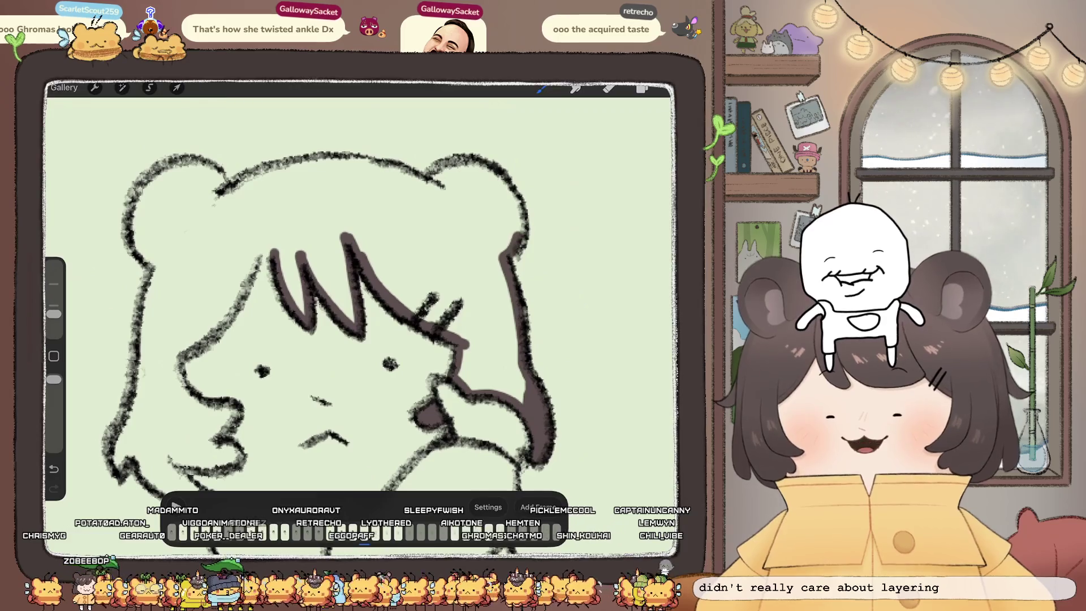
left_click_drag(471, 161, 507, 184)
scroll(359, 294, "up", 5)
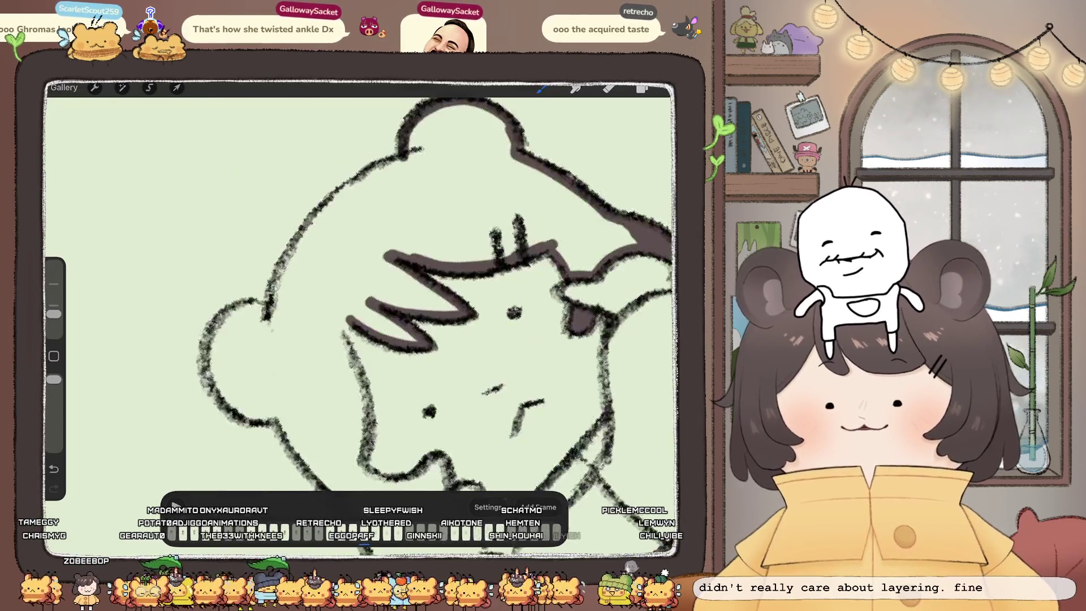
left_click_drag(364, 278, 348, 345)
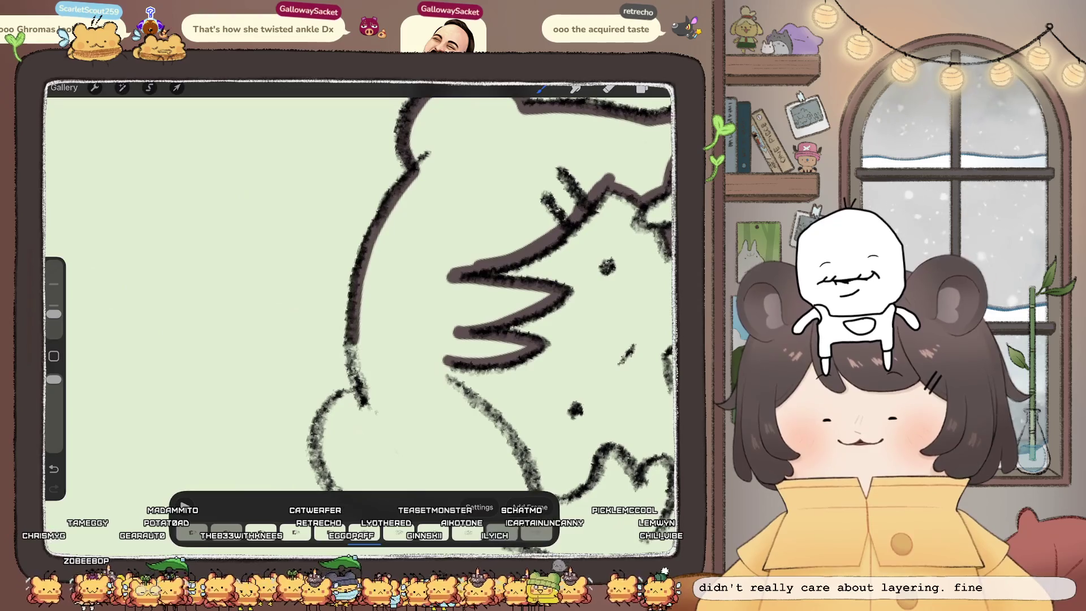
scroll(359, 294, "down", 4)
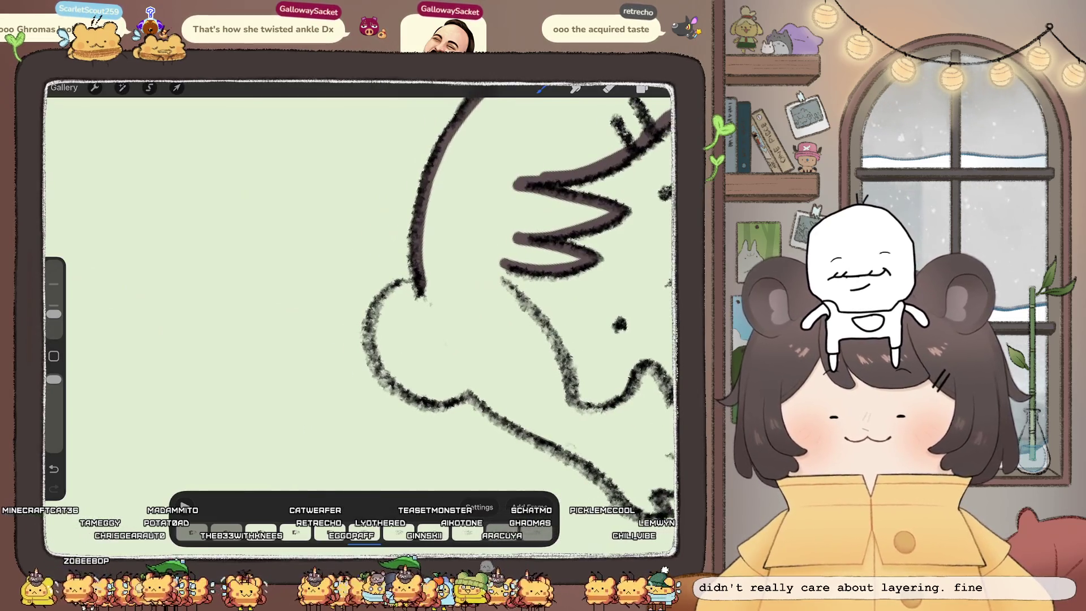
scroll(359, 294, "up", 5)
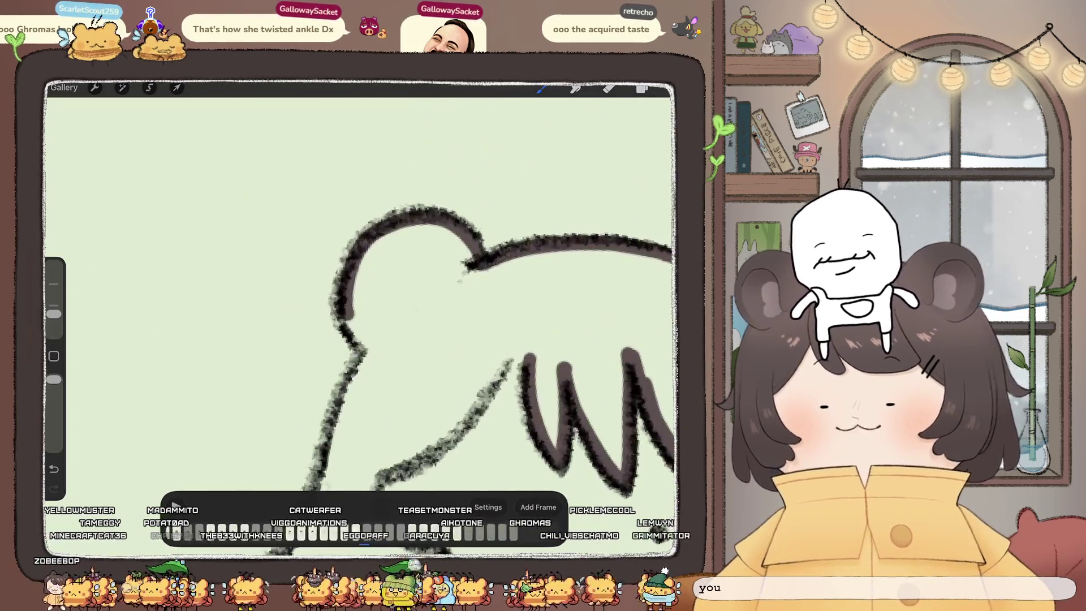
scroll(359, 294, "down", 4)
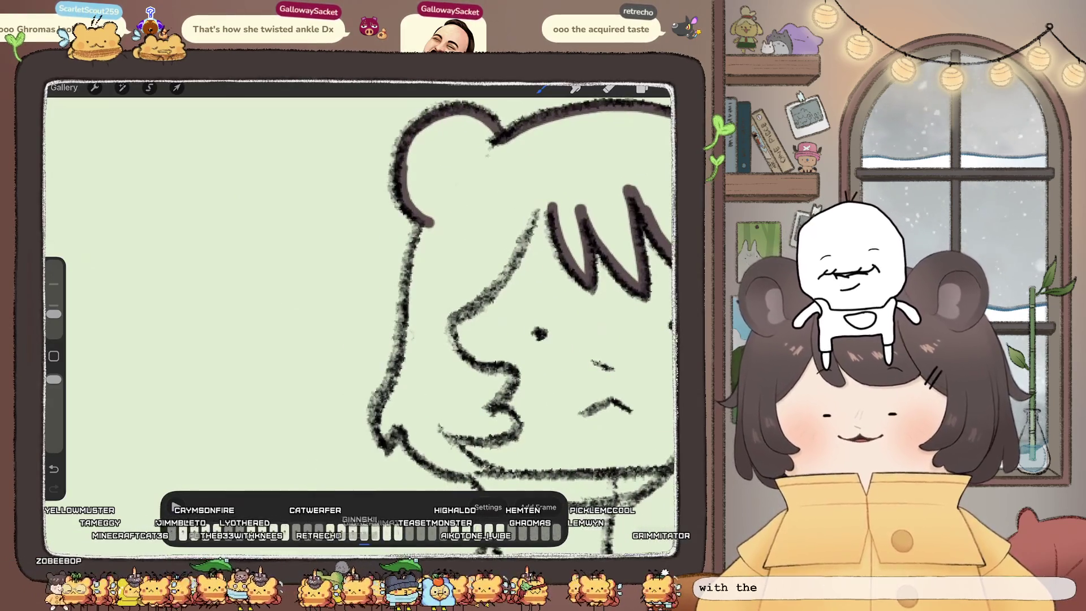
left_click_drag(412, 443, 452, 473)
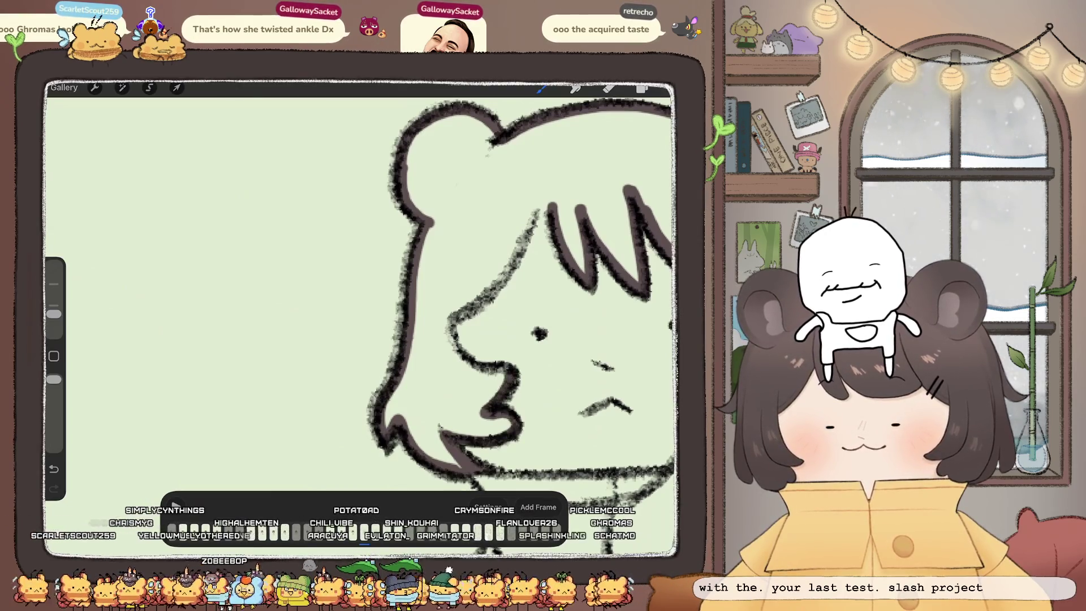
left_click_drag(515, 249, 466, 306)
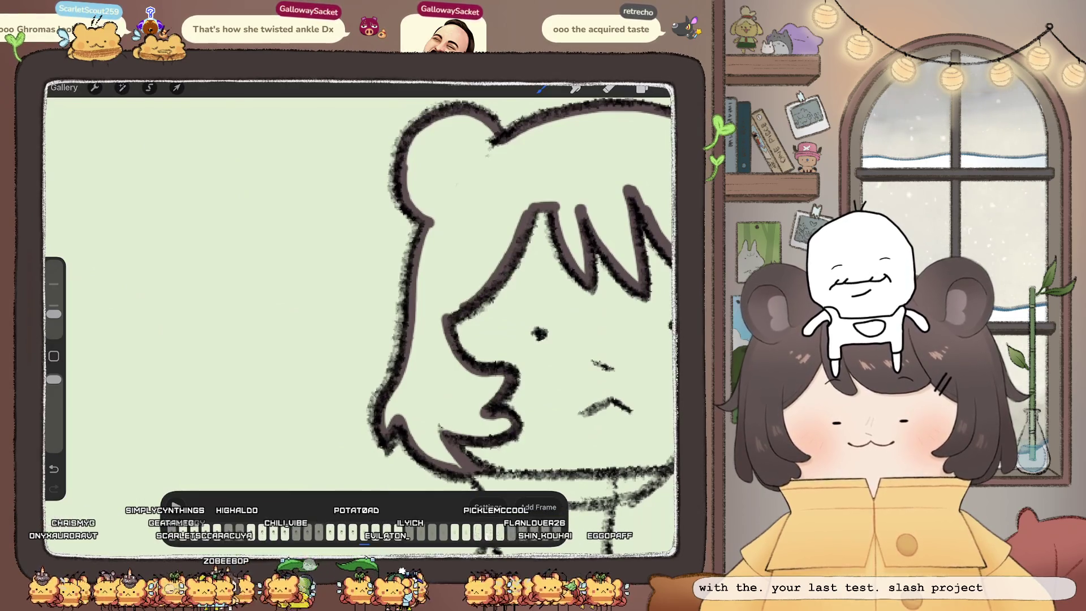
left_click_drag(662, 88, 452, 254)
Step: Drop dark brown into the hair and bear-ear buns, then zoom out to view the head
left_click(642, 88)
left_click(609, 88)
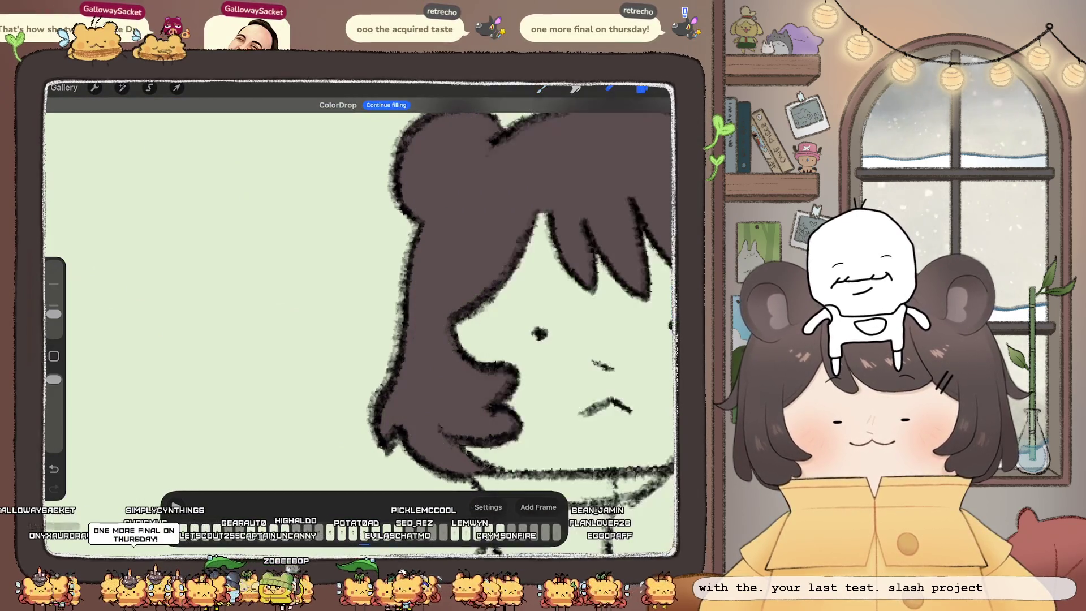
scroll(362, 300, "down", 3)
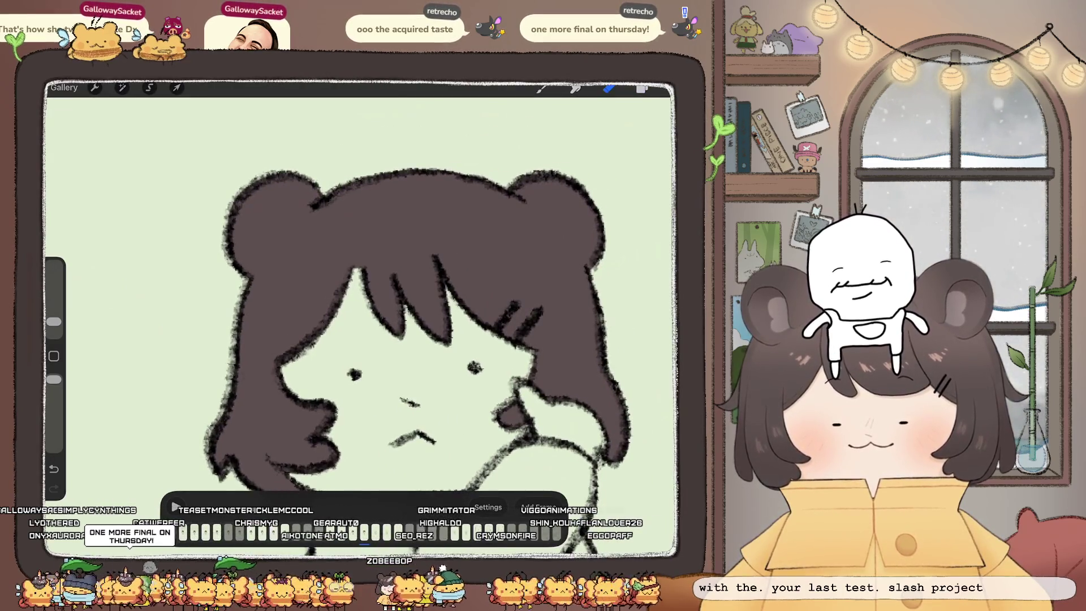
scroll(418, 328, "down", 2)
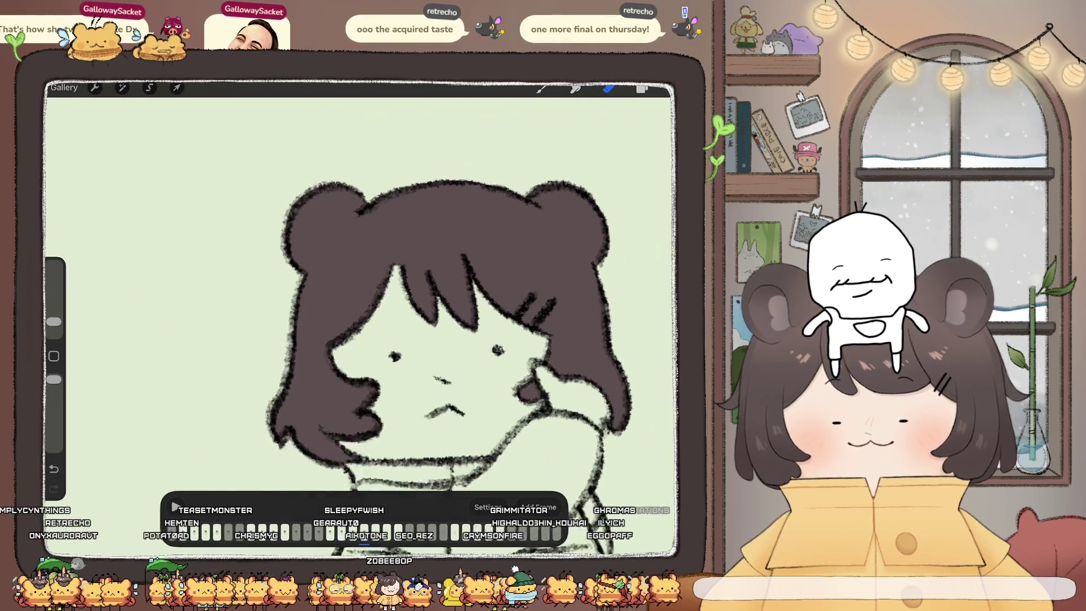
scroll(447, 328, "up", 1)
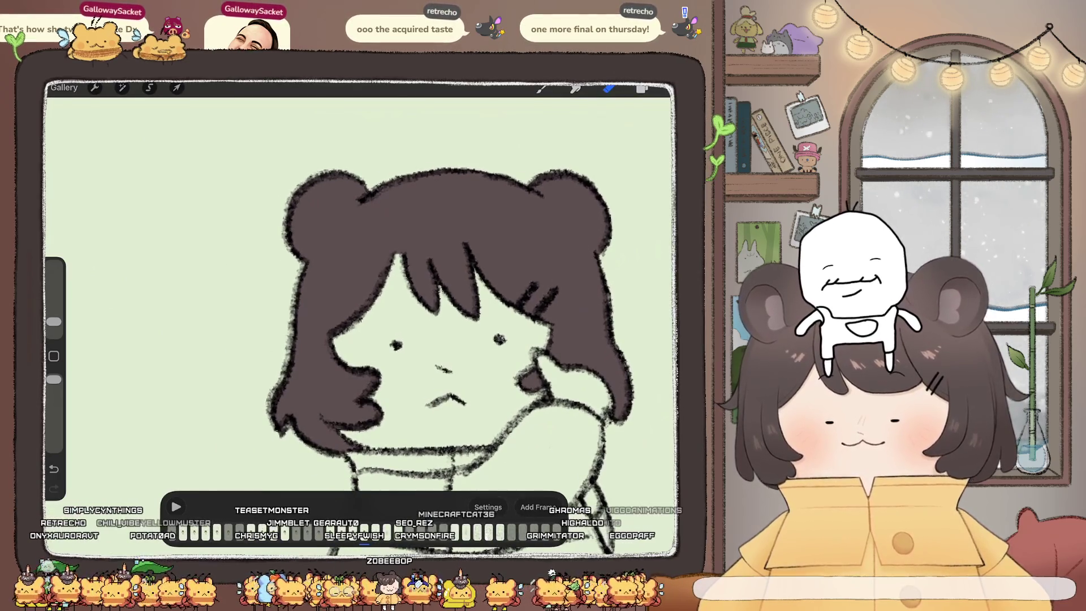
scroll(407, 317, "up", 3)
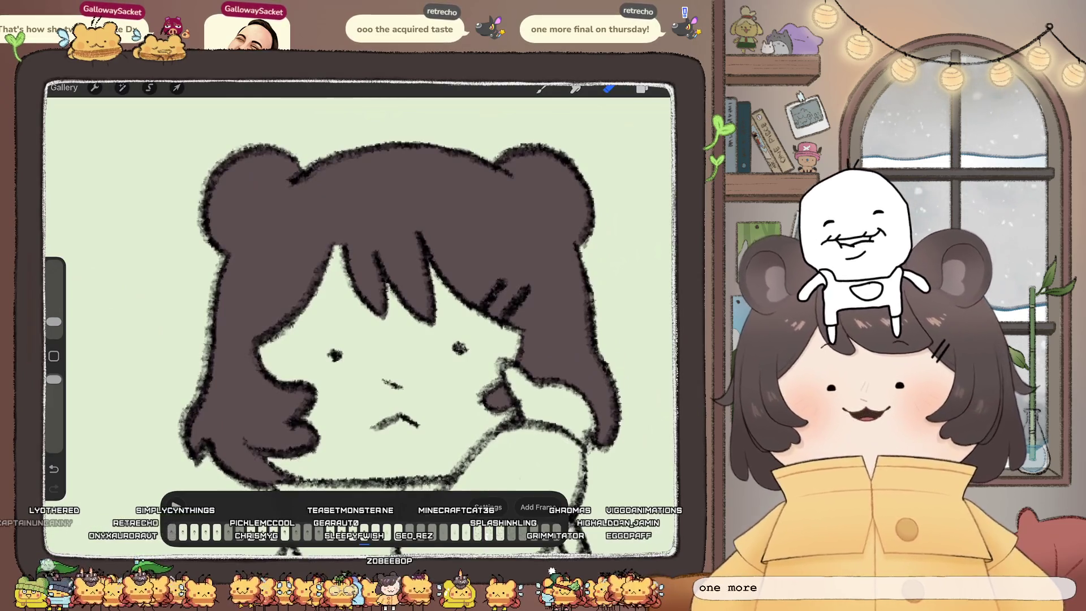
Step: Return to the Frame 10 layer and ink hair strands and the face's right edge
left_click(642, 89)
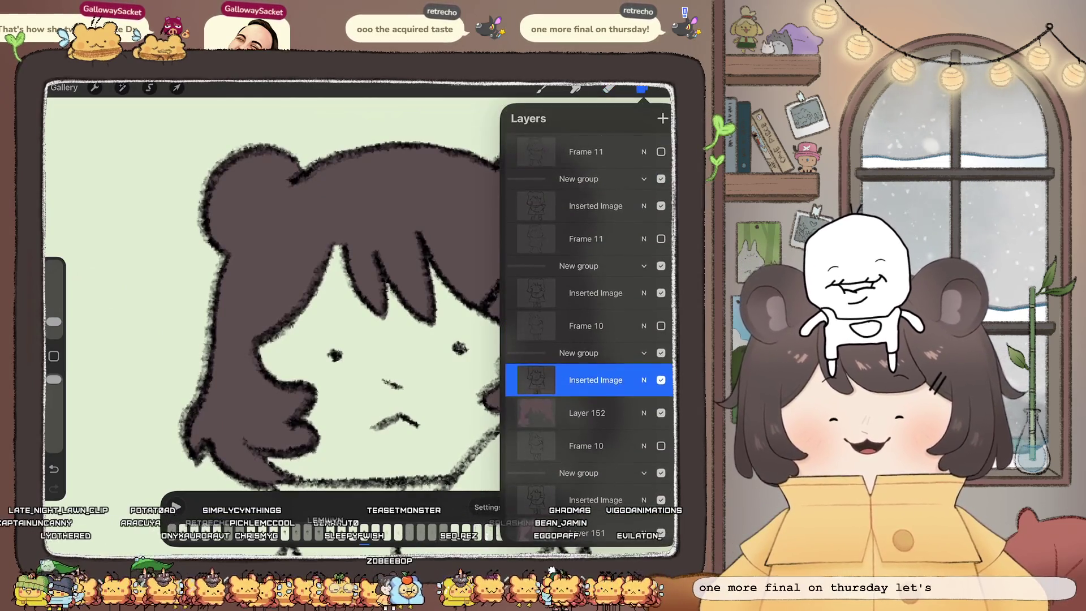
left_click(585, 326)
left_click(541, 89)
mouse_move(344, 236)
left_mouse_down()
mouse_move(380, 312)
mouse_move(414, 311)
left_mouse_up()
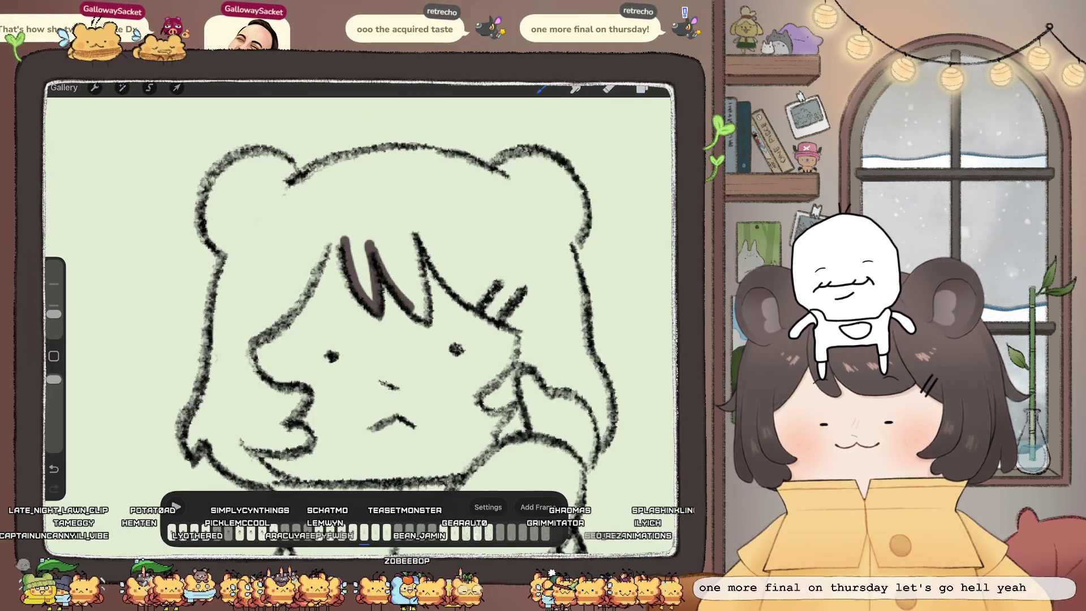
mouse_move(413, 229)
left_mouse_down()
mouse_move(424, 300)
mouse_move(465, 299)
left_mouse_up()
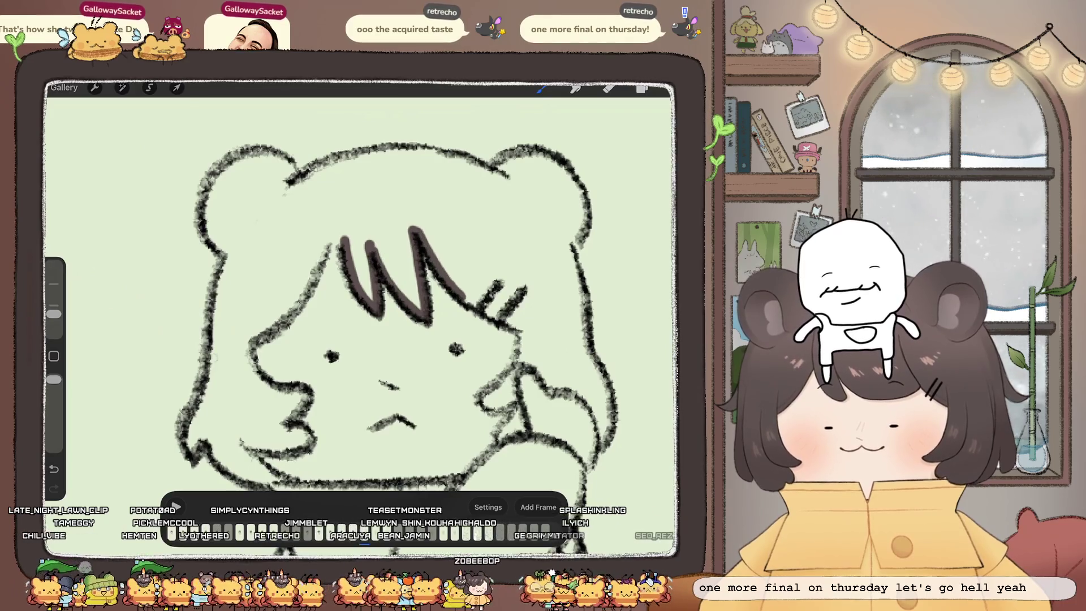
left_click_drag(529, 327, 509, 404)
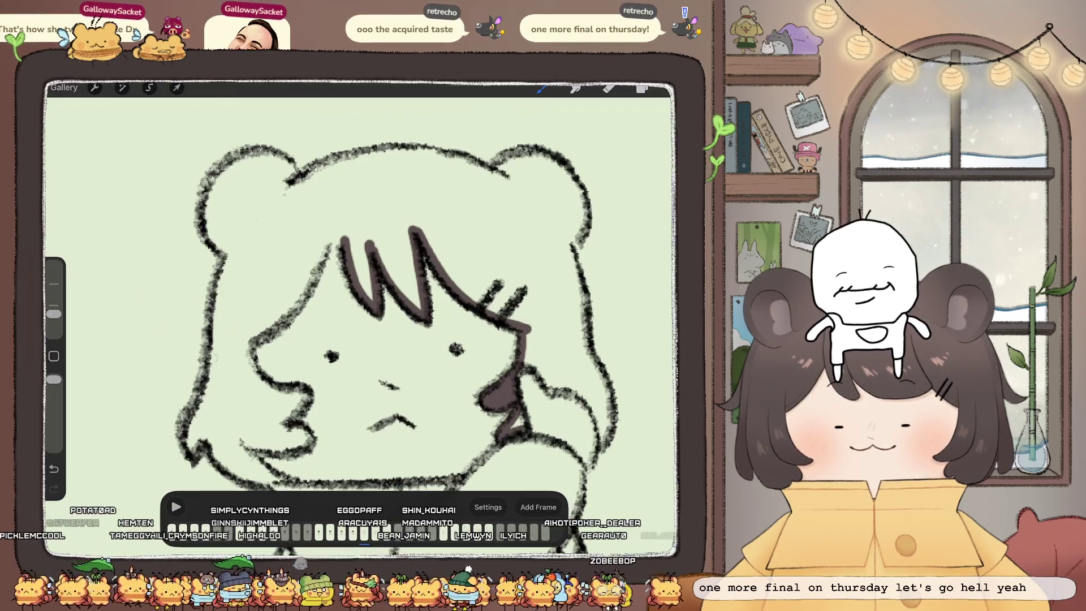
Step: Trace the curved cheek edge, upper right hair and right bear-ear outline
scroll(362, 317, "right", 5)
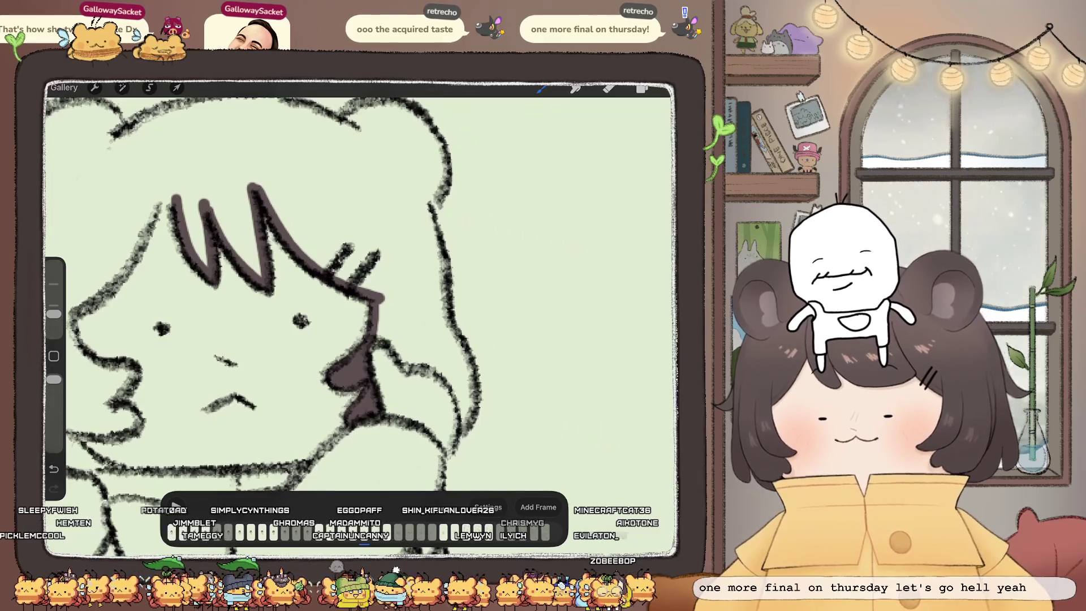
mouse_move(379, 335)
left_mouse_down()
mouse_move(458, 390)
mouse_move(468, 421)
mouse_move(449, 334)
left_mouse_up()
left_click_drag(424, 204, 449, 328)
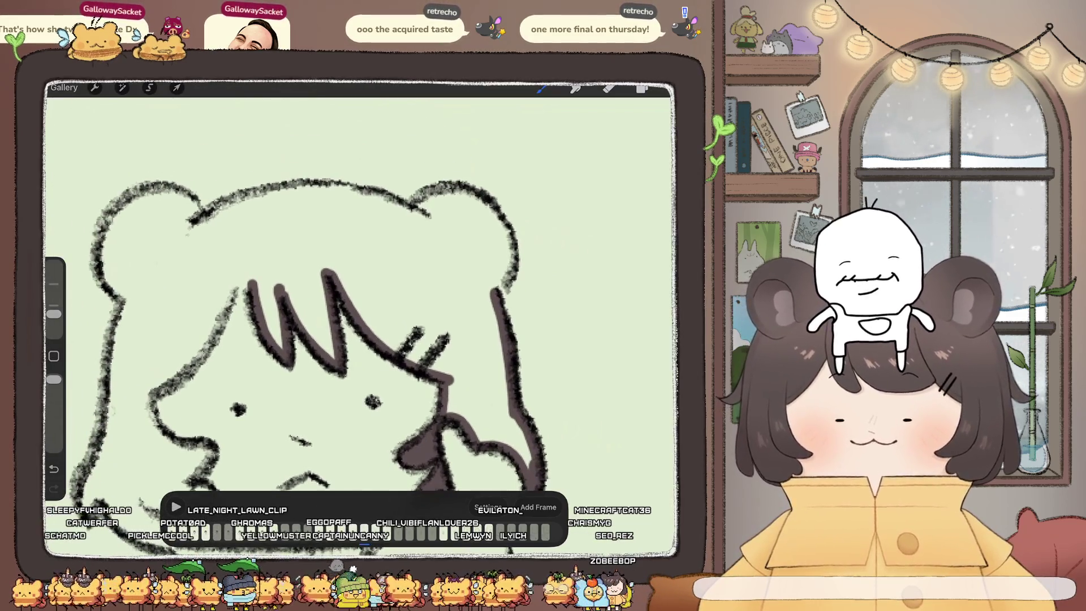
mouse_move(497, 291)
left_mouse_down()
mouse_move(511, 252)
mouse_move(459, 185)
left_mouse_up()
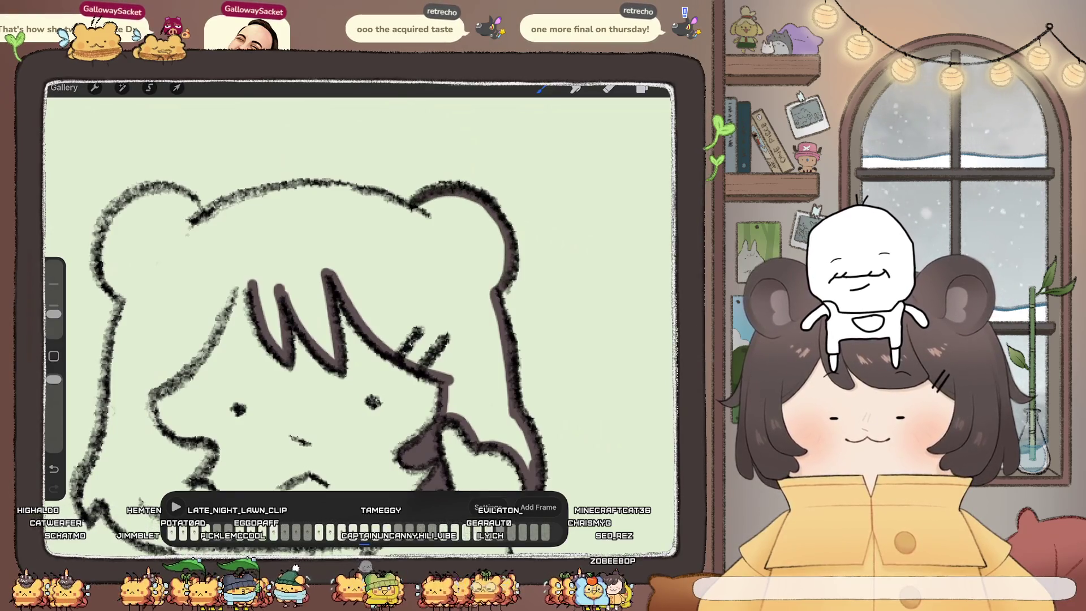
Step: Ink the head's left outline, left cheek bulge, lower-left jaw and a cheek stretch
left_click_drag(300, 396, 498, 368)
left_click_drag(395, 207, 322, 305)
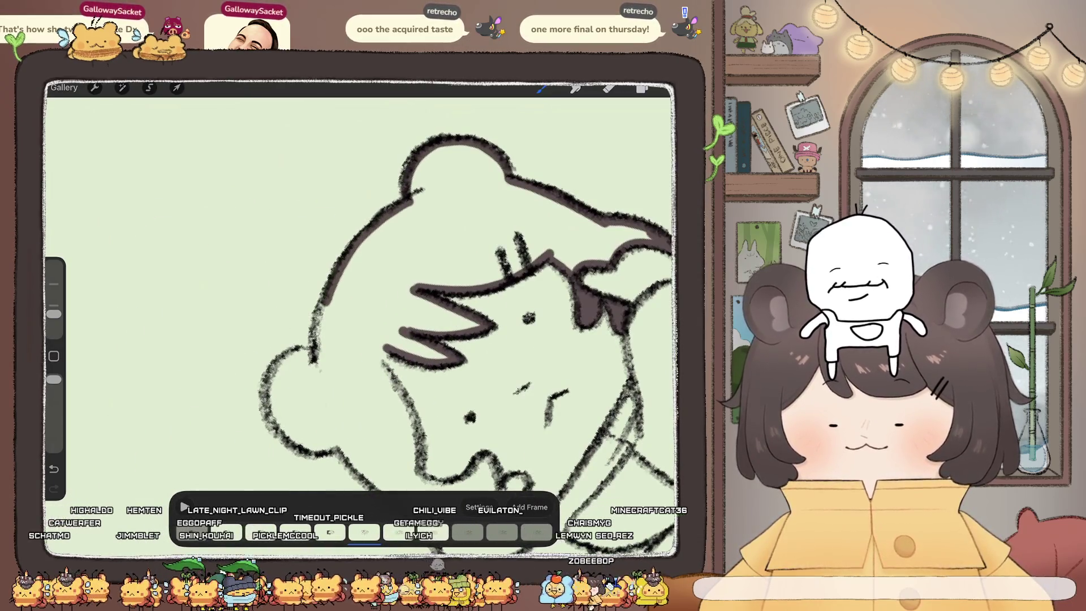
left_click_drag(314, 346, 342, 446)
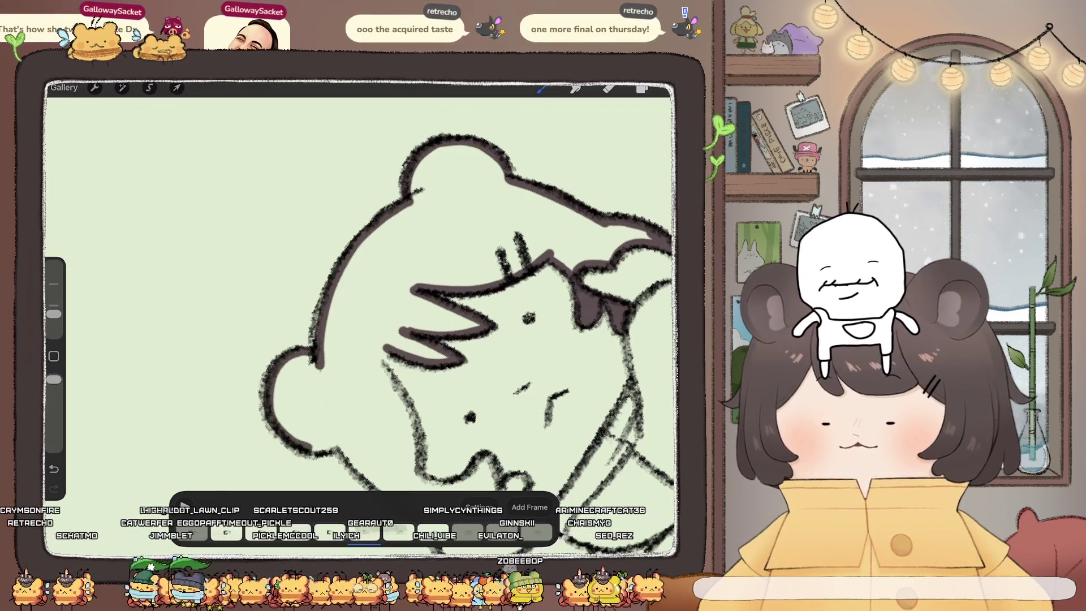
left_click_drag(498, 368, 390, 368)
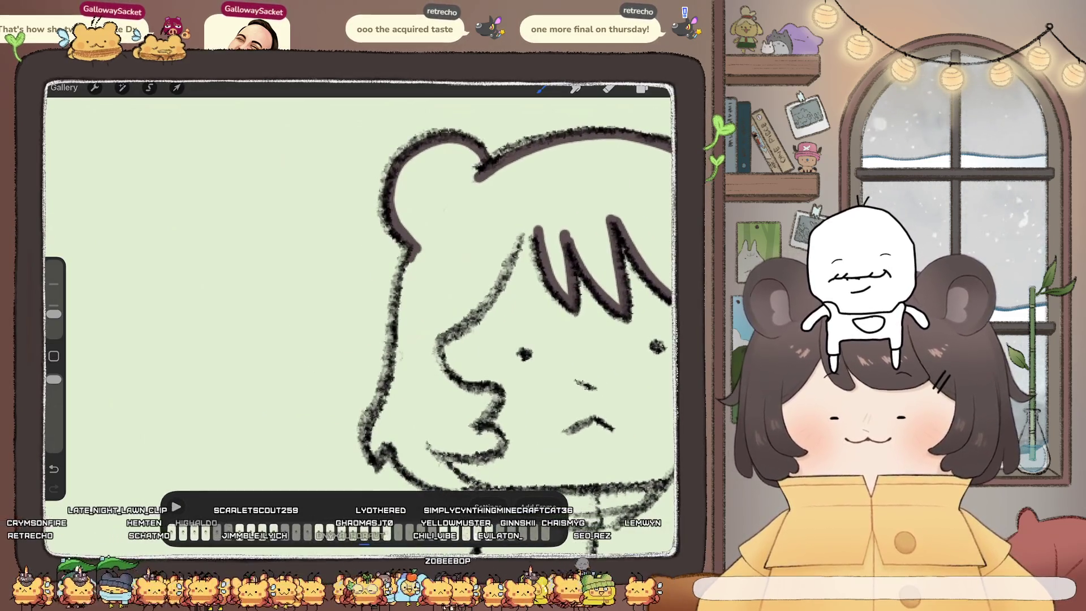
mouse_move(415, 252)
left_mouse_down()
mouse_move(397, 374)
mouse_move(367, 452)
left_mouse_up()
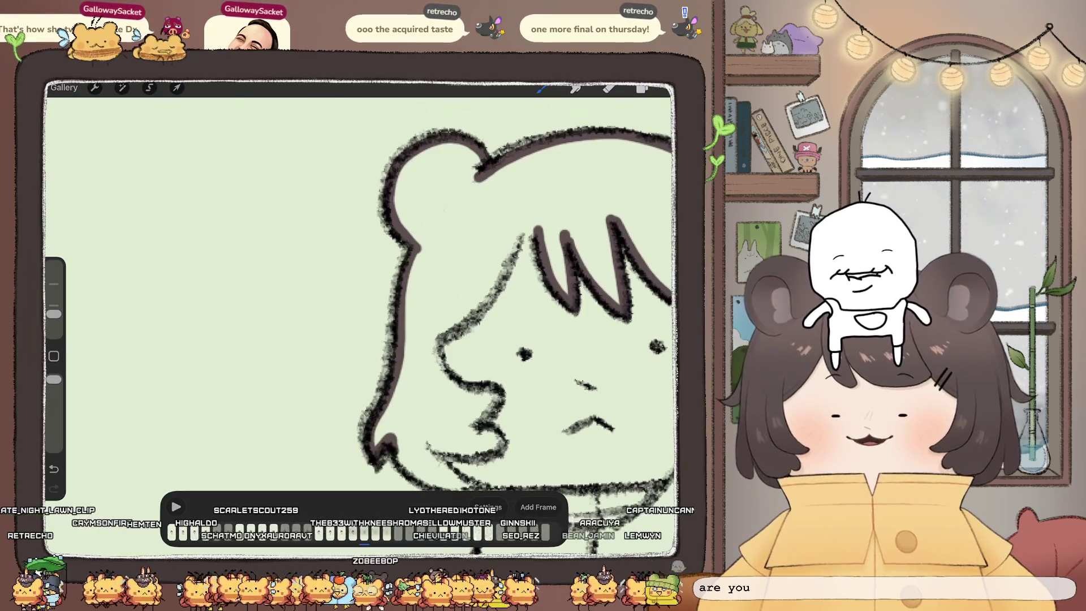
left_click_drag(509, 350, 495, 215)
left_click_drag(365, 300, 444, 333)
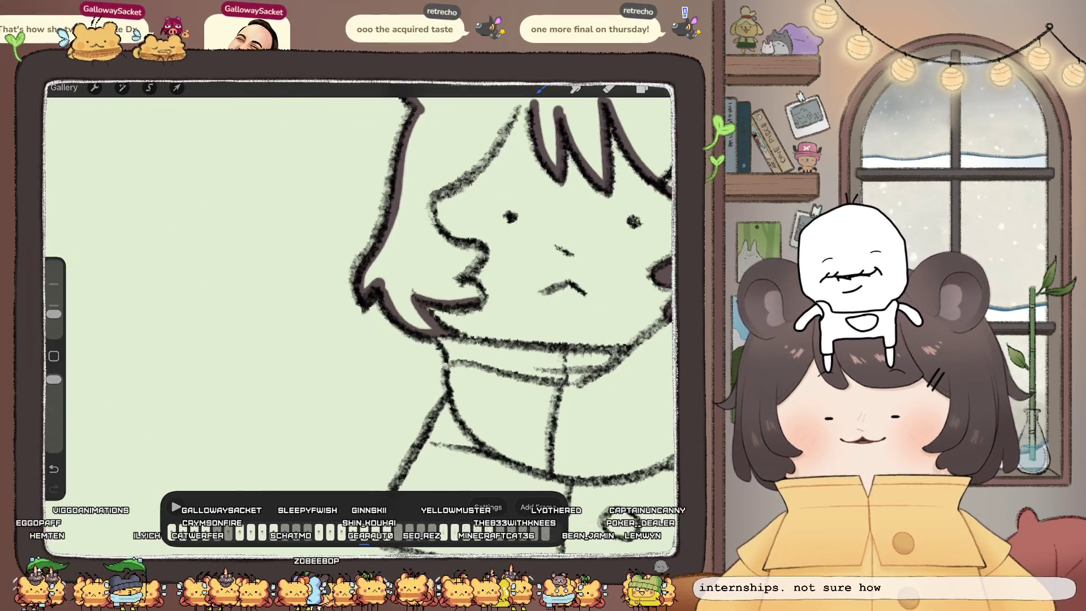
left_click_drag(427, 193, 435, 222)
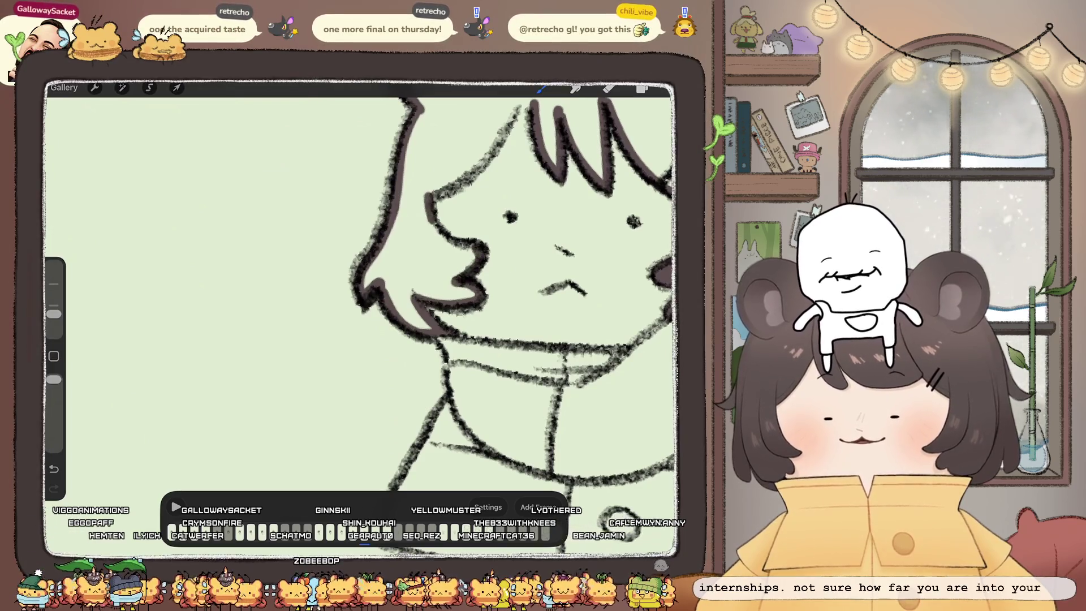
scroll(509, 277, "up", 3)
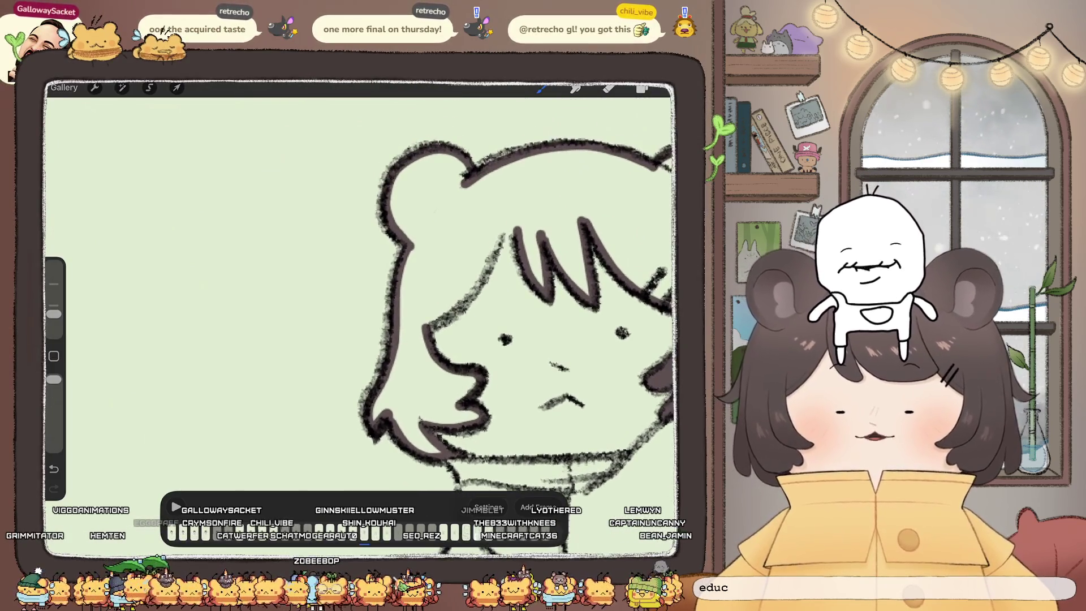
Step: ColorDrop dark brown into the girl's hair and pan to see the rest of the head
left_click_drag(656, 88, 429, 272)
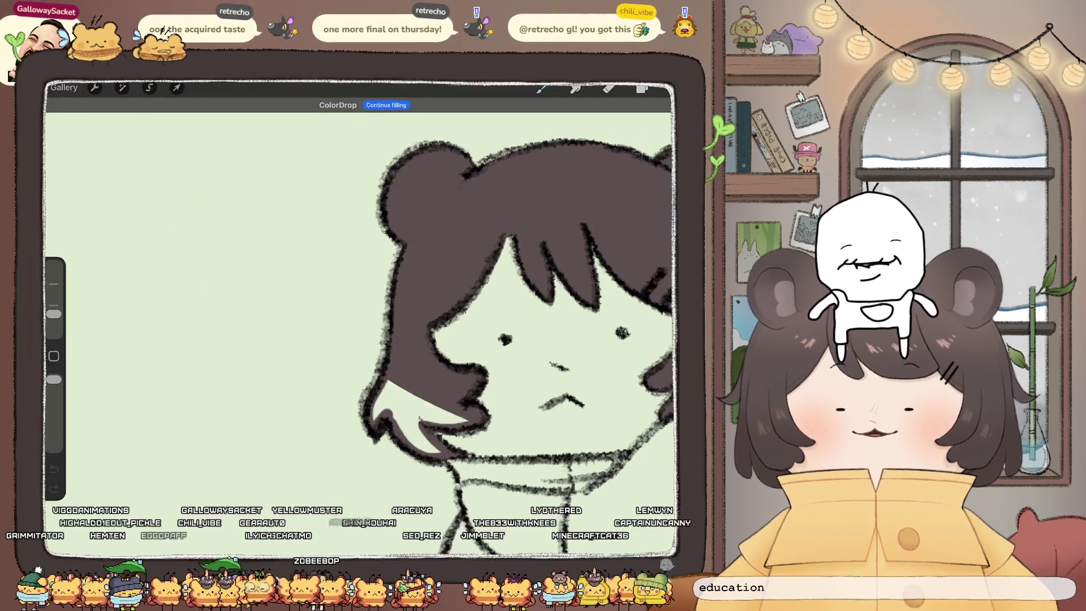
left_click(641, 87)
left_click(641, 88)
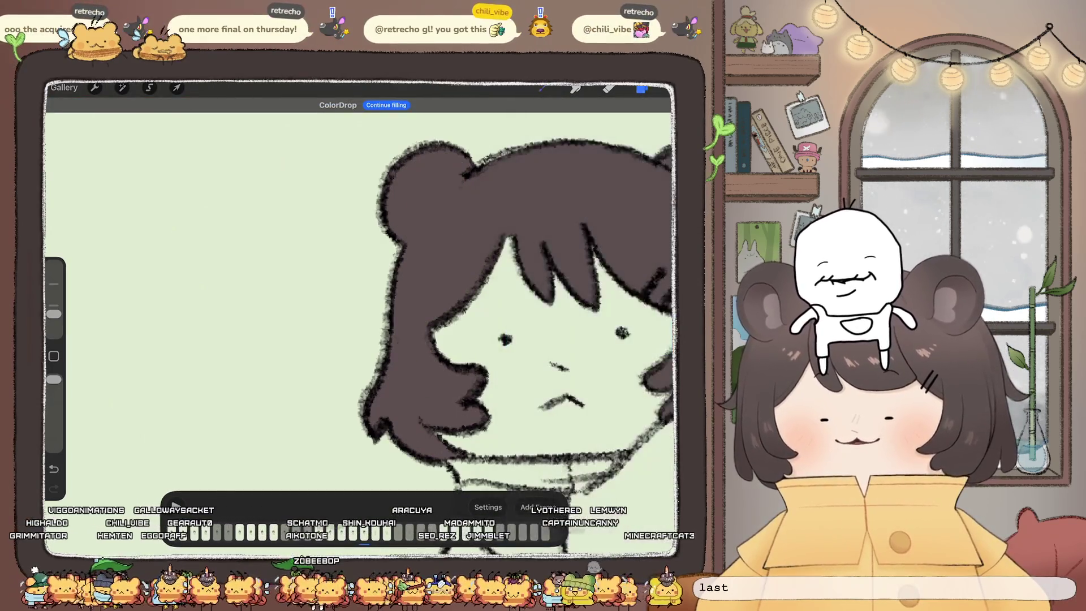
left_click_drag(509, 282, 401, 272)
Step: Select the Inserted Image layer above Layer 153 and switch to the eraser
left_click(642, 87)
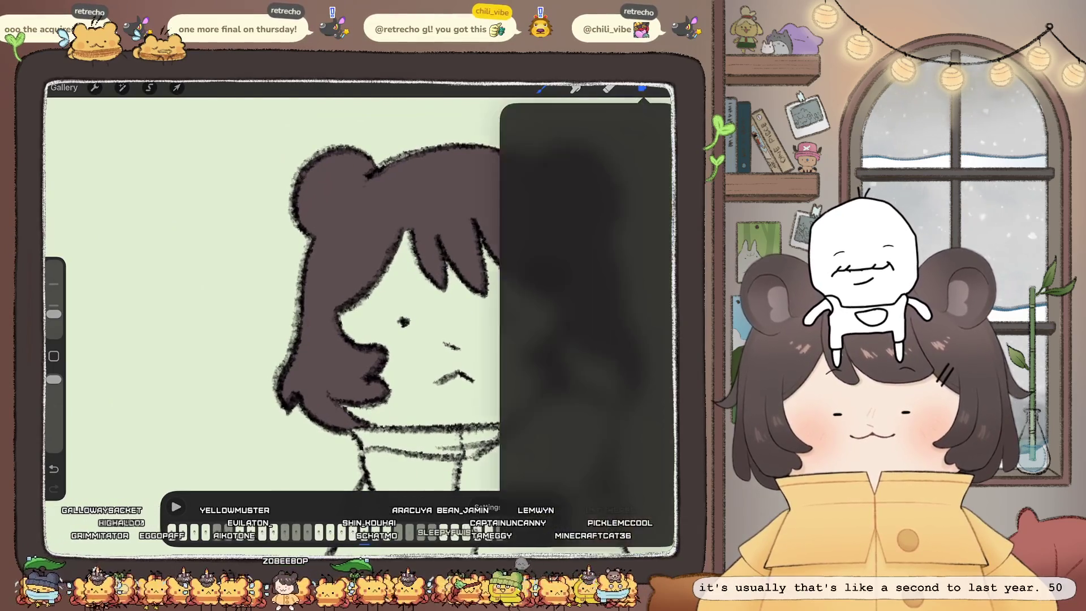
left_click(596, 304)
left_click(609, 88)
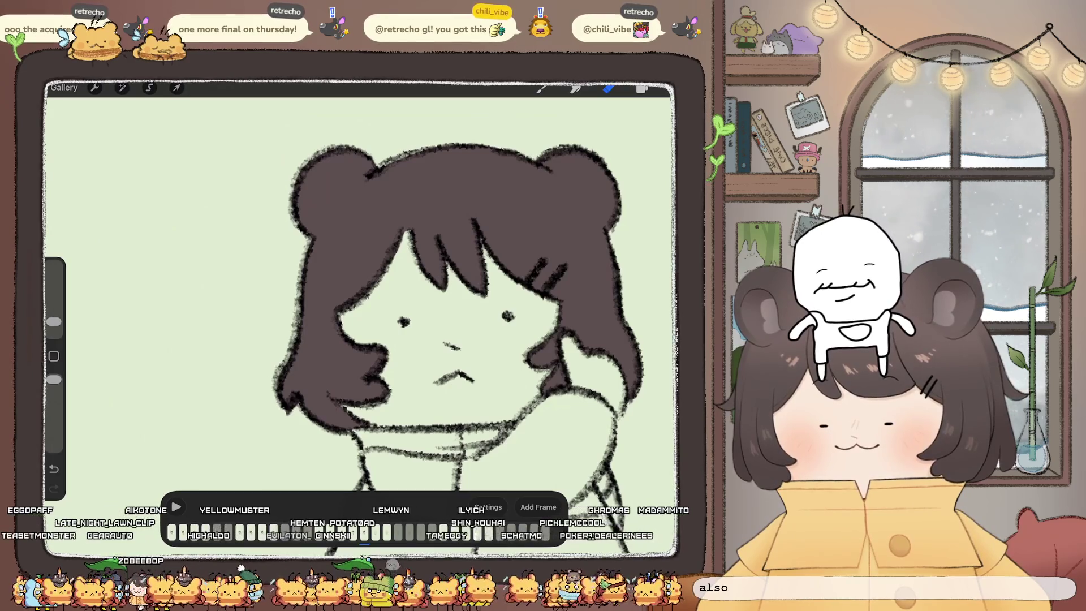
left_click_drag(403, 321, 346, 317)
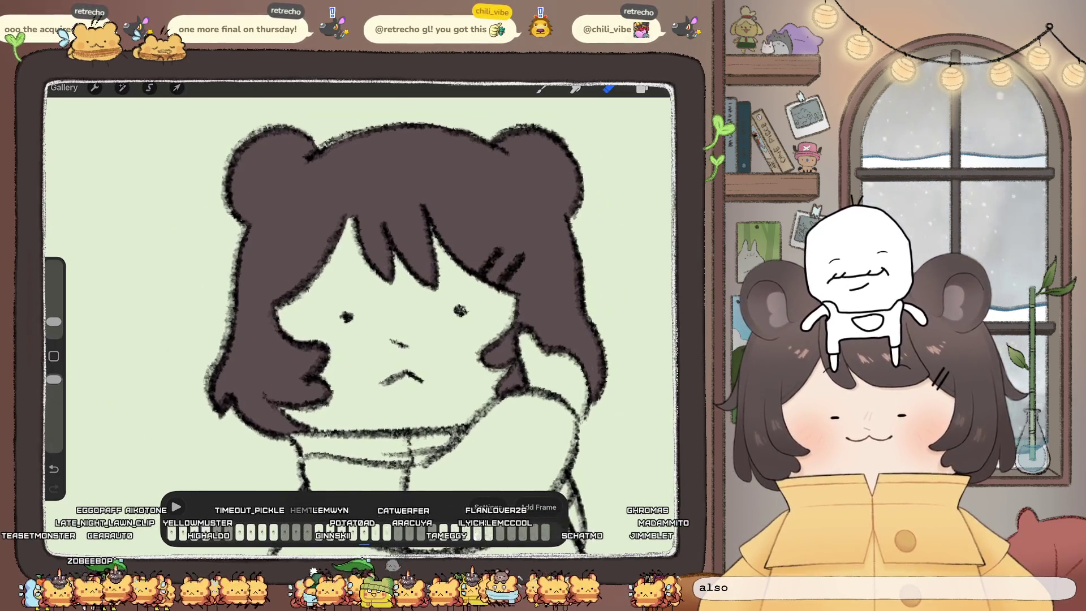
left_click(642, 88)
left_click(642, 88)
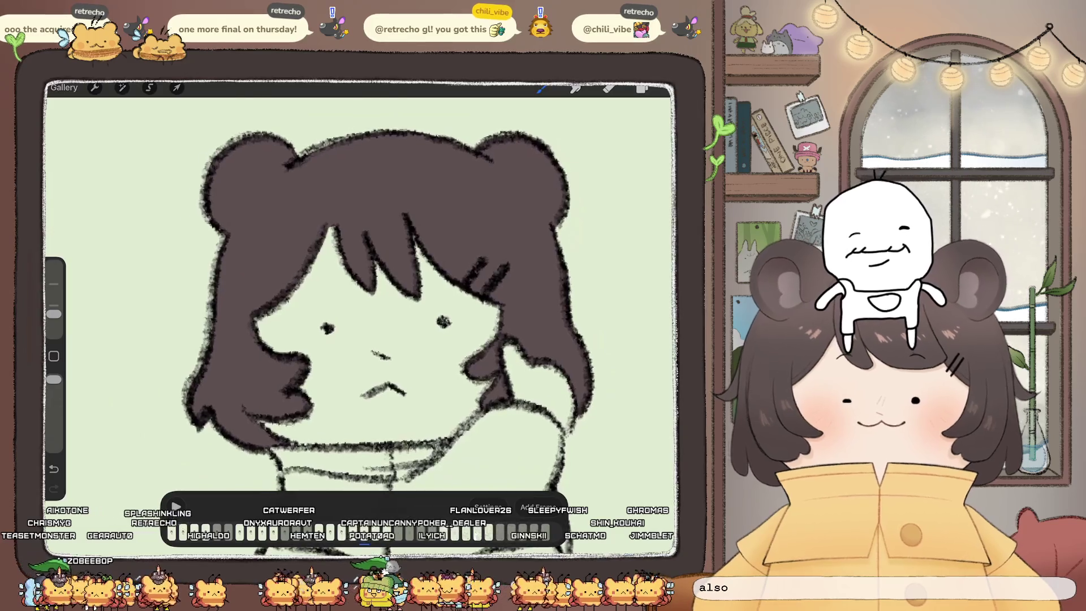
left_click(642, 88)
Step: Add a new layer above the Frame 11 line art and trace the hair strands in dark brown
left_click(586, 348)
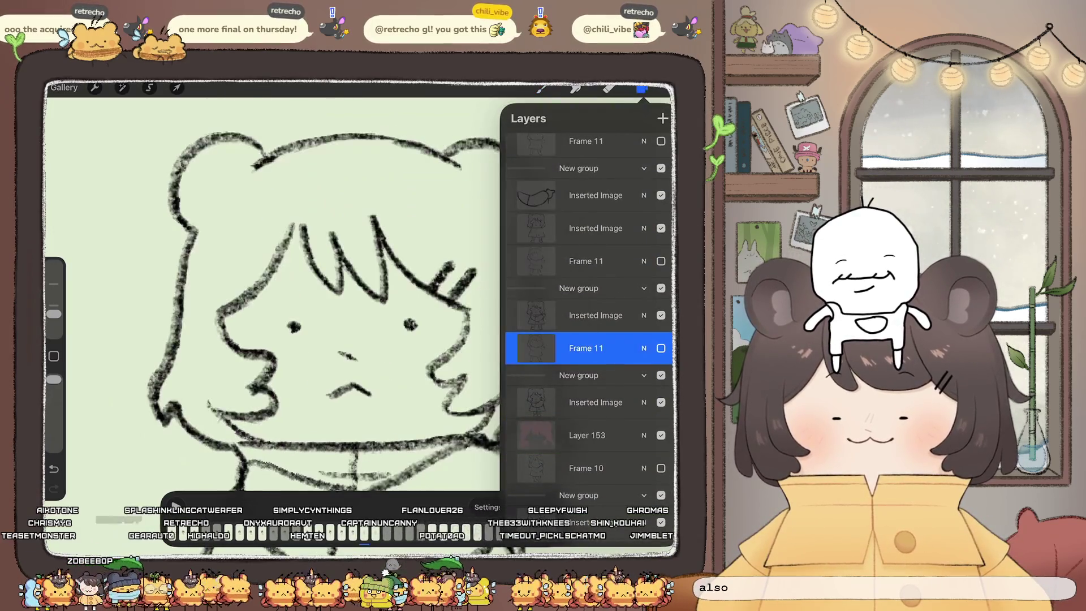
left_click(663, 118)
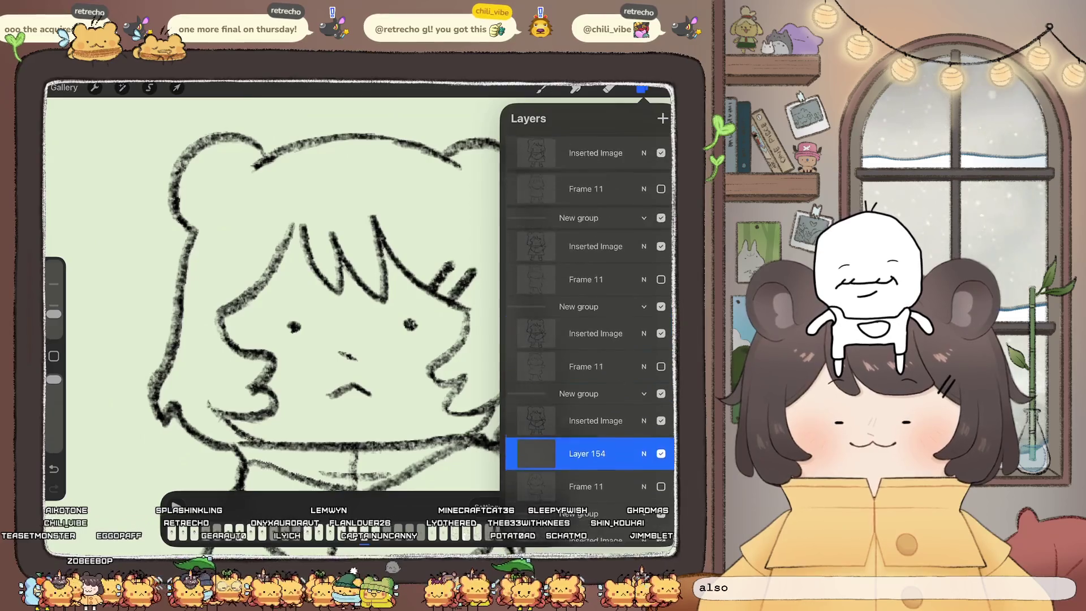
left_click(541, 88)
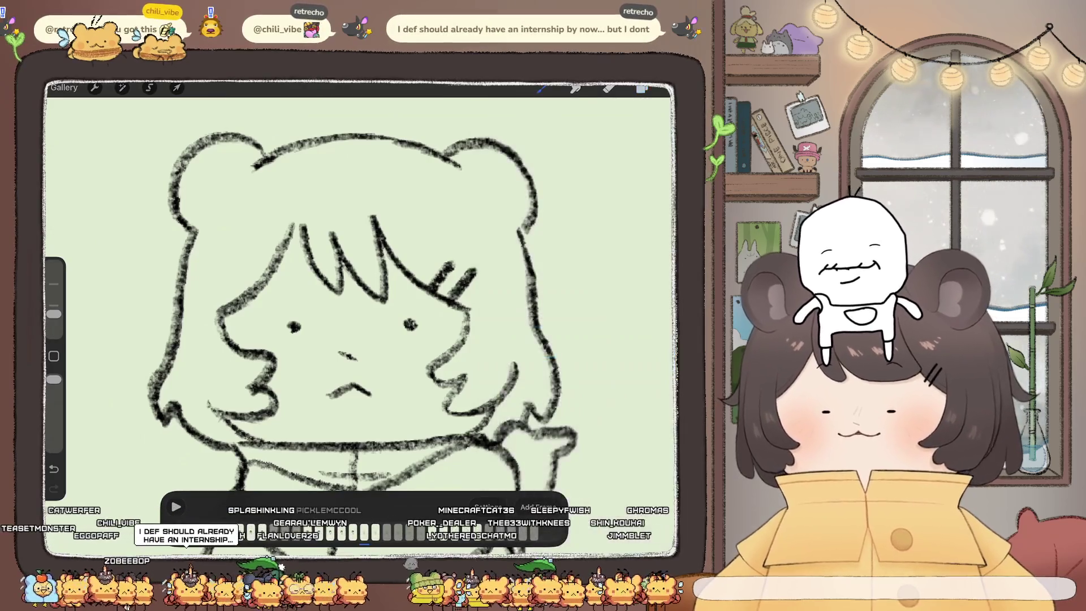
left_click_drag(306, 215, 319, 266)
left_click_drag(327, 222, 338, 276)
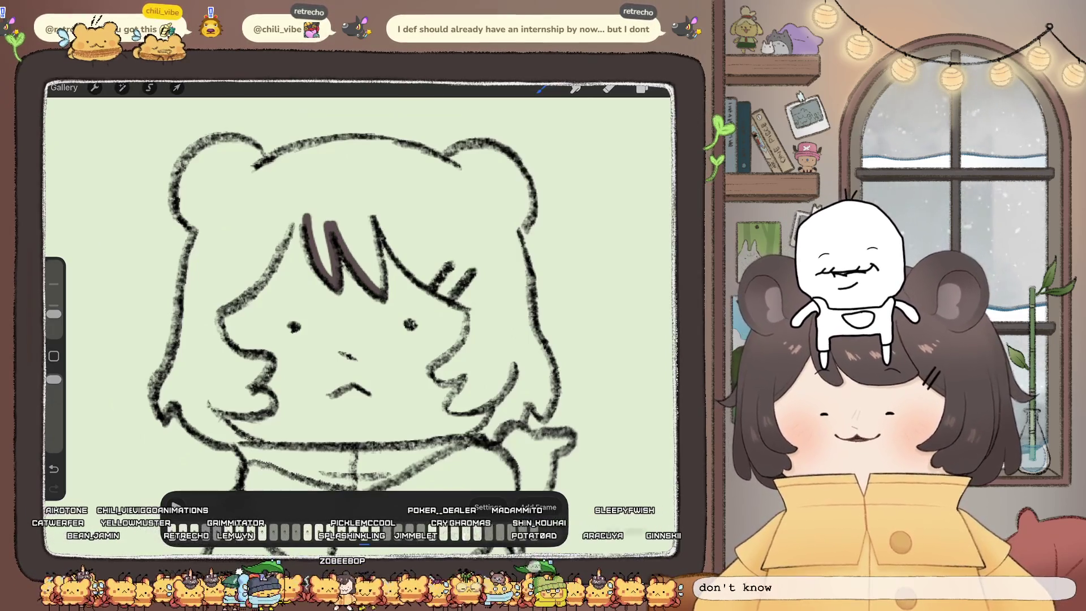
mouse_move(370, 205)
left_mouse_down()
mouse_move(384, 294)
mouse_move(394, 246)
left_mouse_up()
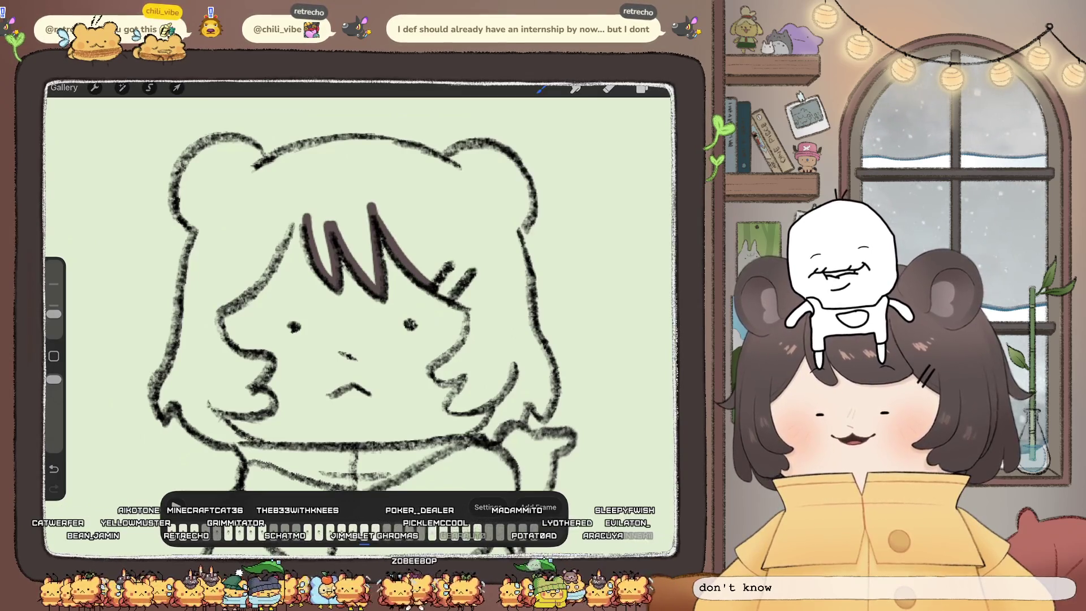
left_click_drag(432, 283, 474, 303)
Step: Trace the right face edge, lower right outline and right side of the hair in dark brown
scroll(349, 294, "down", 2)
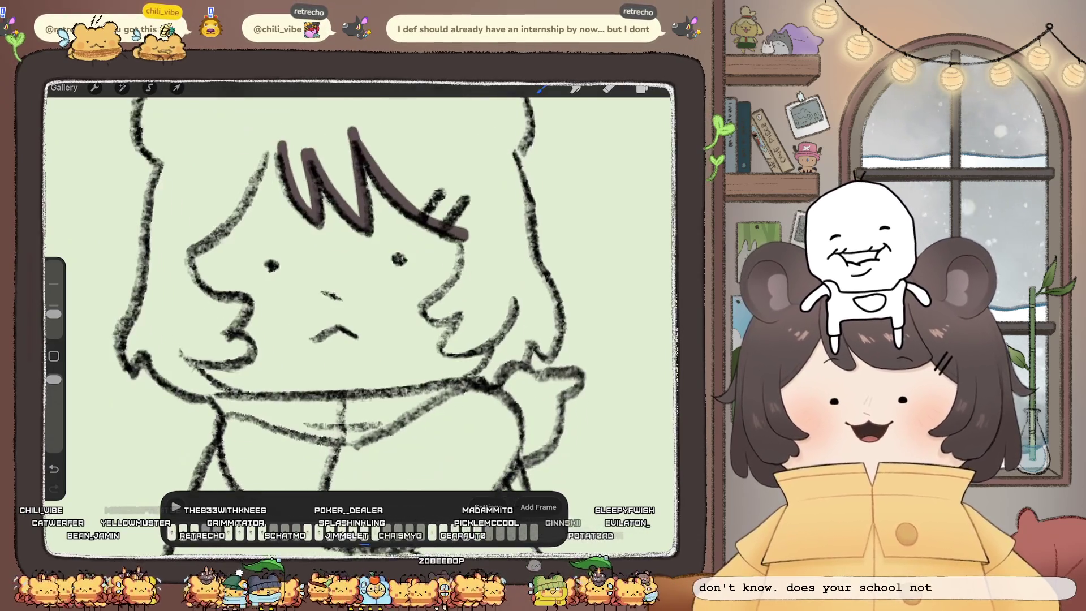
left_click_drag(465, 241, 472, 303)
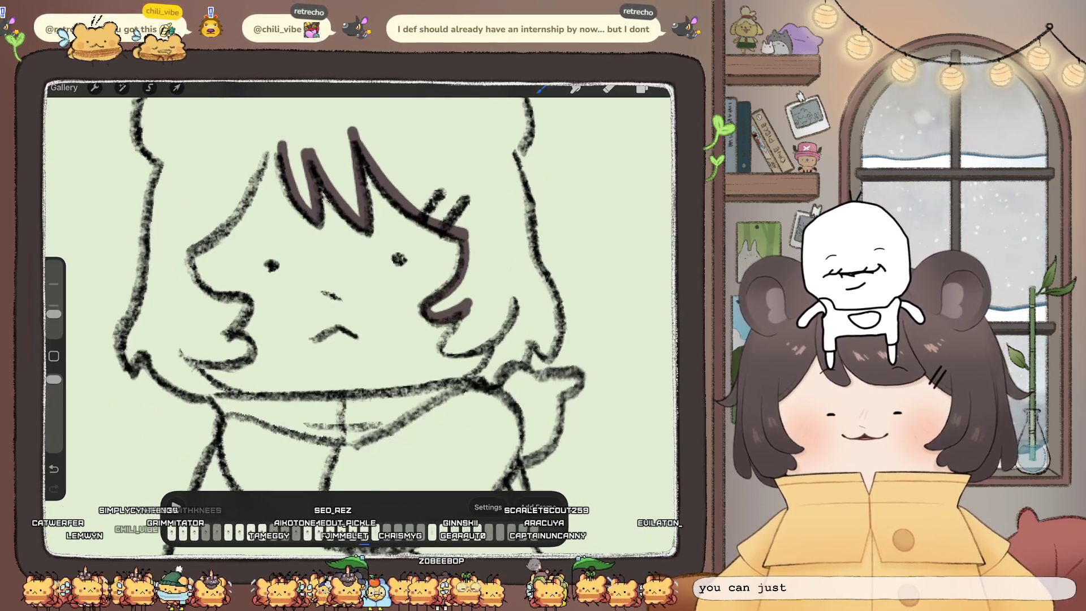
left_click_drag(442, 346, 504, 331)
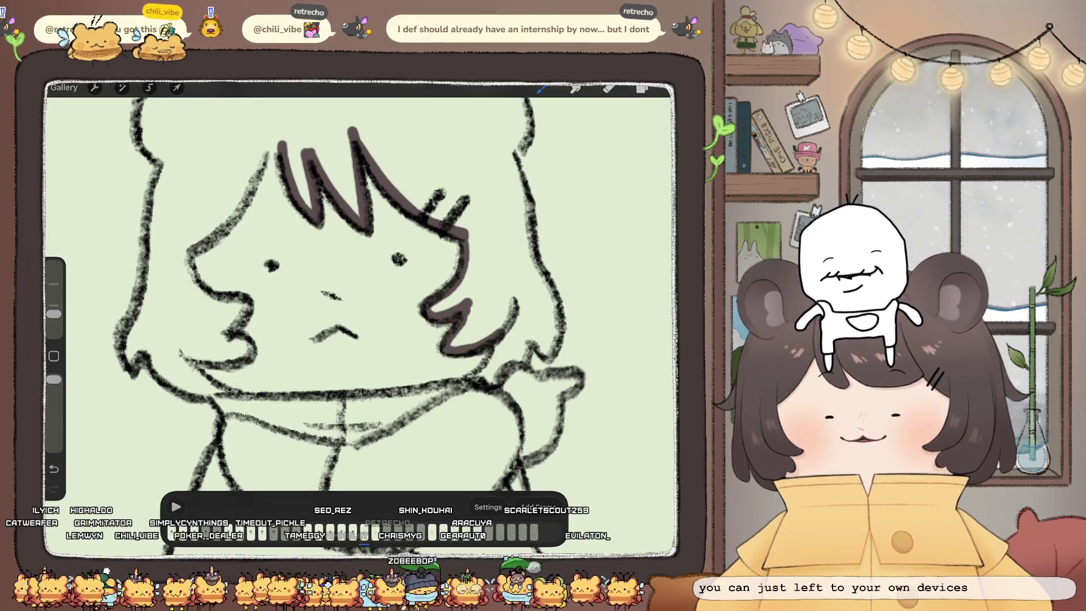
left_click_drag(475, 383, 497, 375)
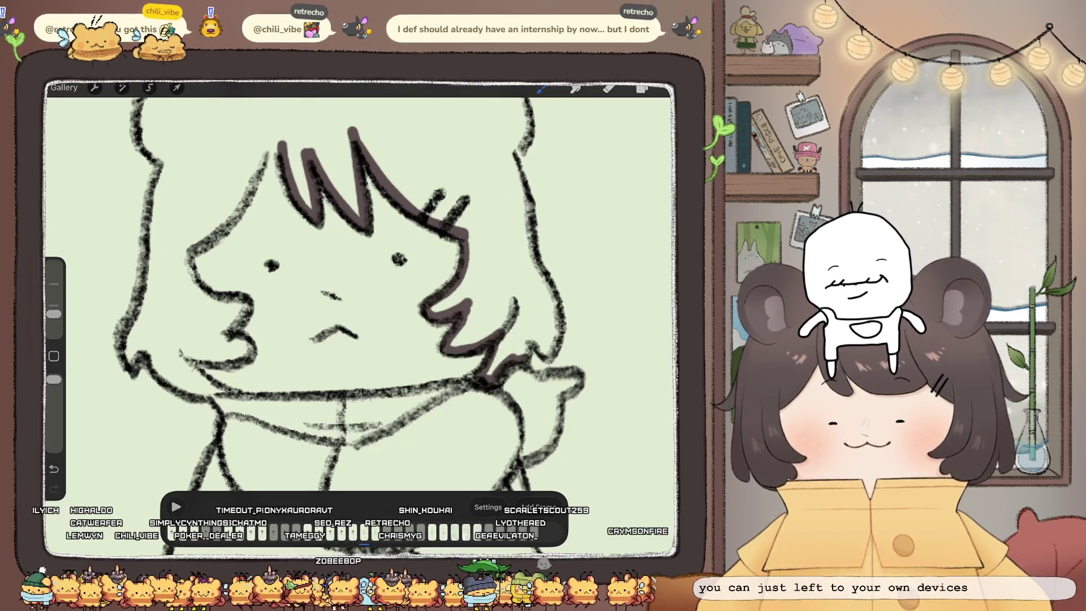
left_click_drag(533, 336, 552, 353)
scroll(328, 294, "down", 3)
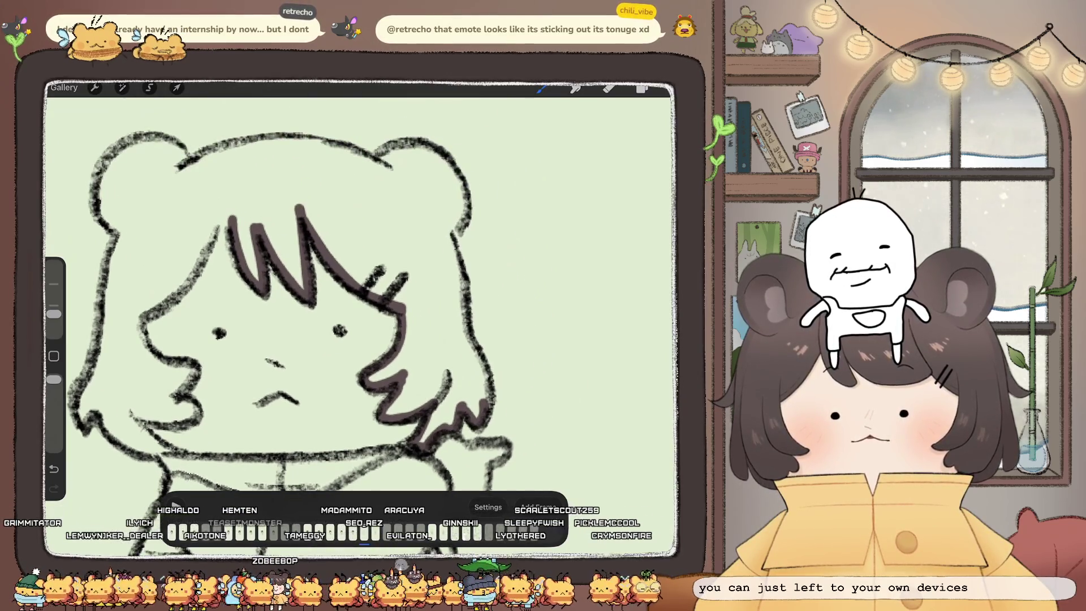
left_click_drag(448, 233, 492, 404)
Step: Retrace the left cheek, bun ear, hairline and jaw thickly, then fill the hair dark brown
left_click_drag(283, 283, 334, 345)
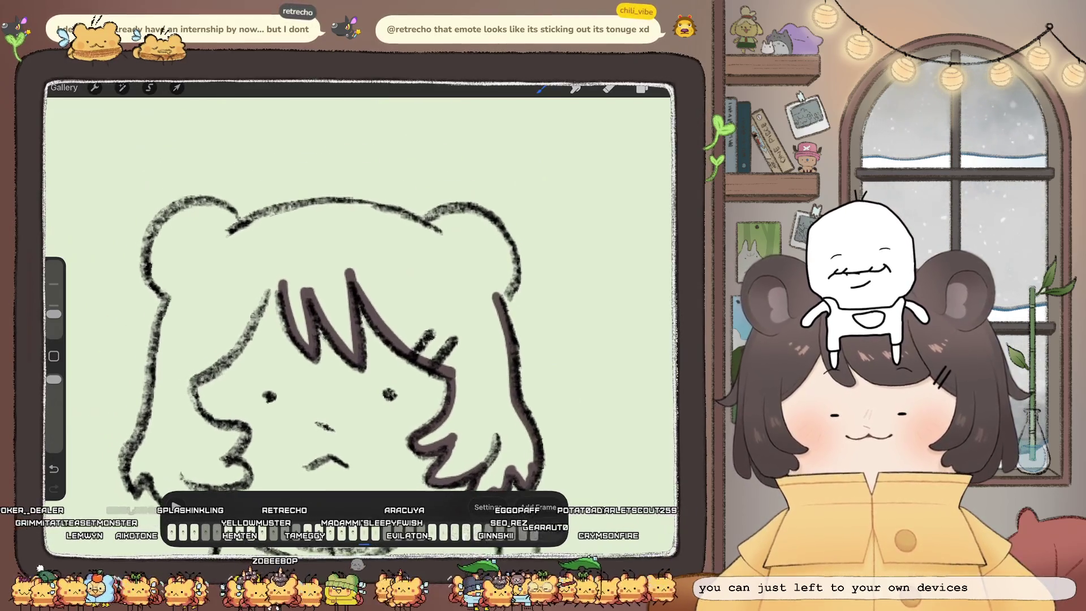
left_click(608, 88)
left_click(542, 88)
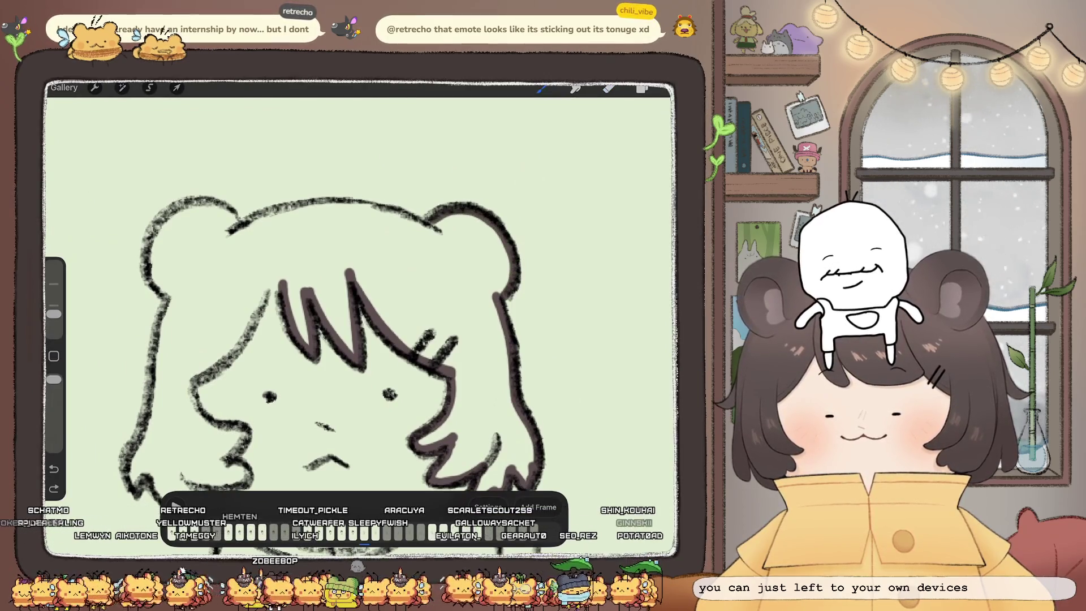
left_click_drag(362, 317, 429, 294)
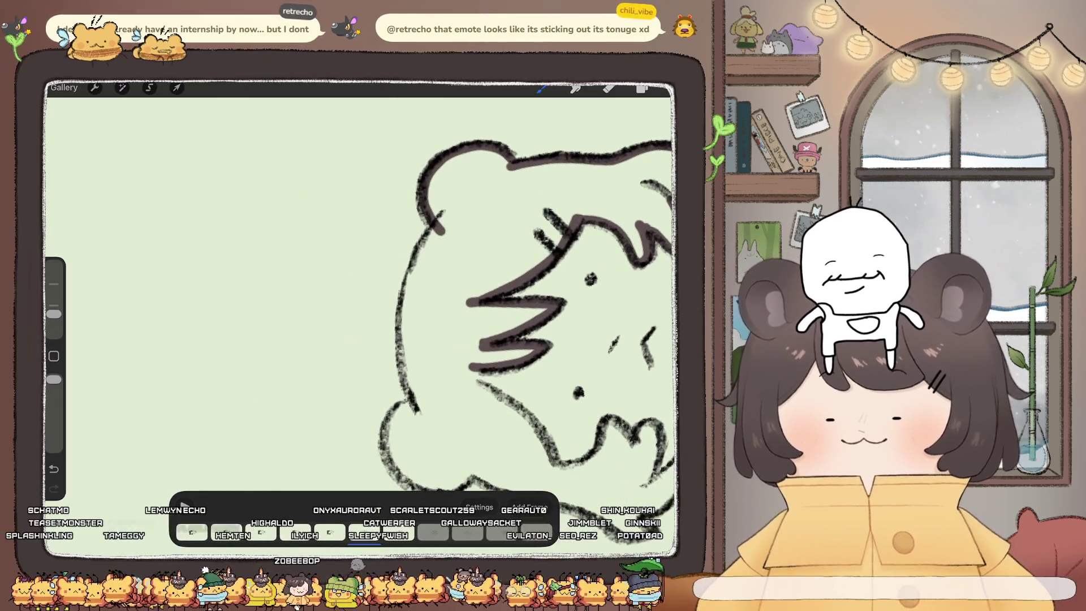
mouse_move(442, 214)
left_mouse_down()
mouse_move(406, 319)
mouse_move(410, 384)
left_mouse_up()
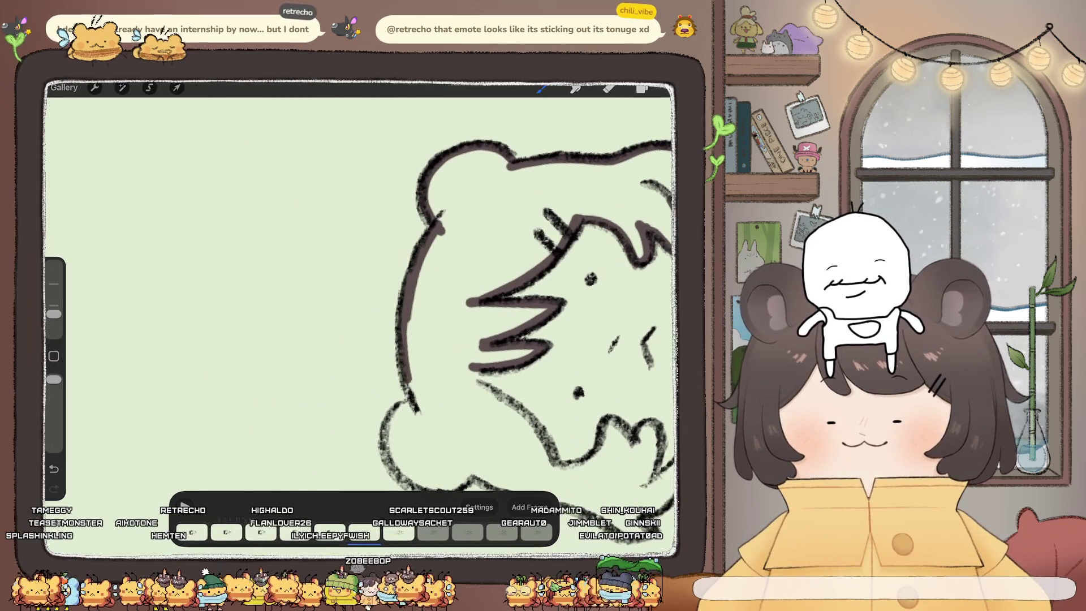
left_click_drag(361, 317, 396, 295)
mouse_move(452, 242)
left_mouse_down()
mouse_move(414, 265)
mouse_move(430, 326)
left_mouse_up()
left_click_drag(463, 295, 407, 266)
left_click_drag(495, 210, 471, 283)
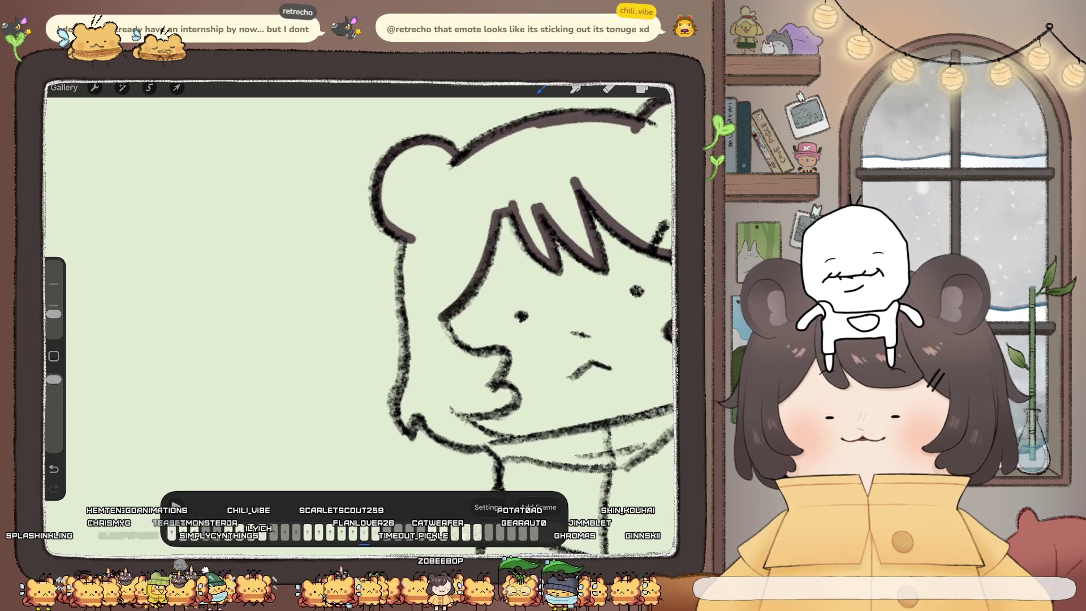
left_click_drag(405, 288, 406, 348)
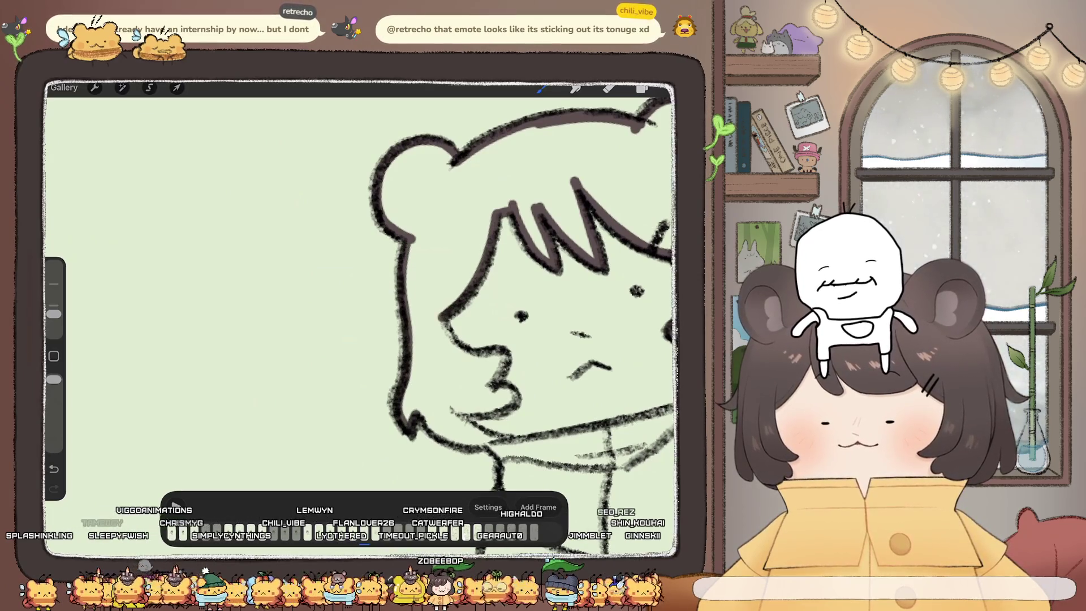
mouse_move(414, 412)
left_mouse_down()
mouse_move(481, 447)
mouse_move(673, 406)
left_mouse_up()
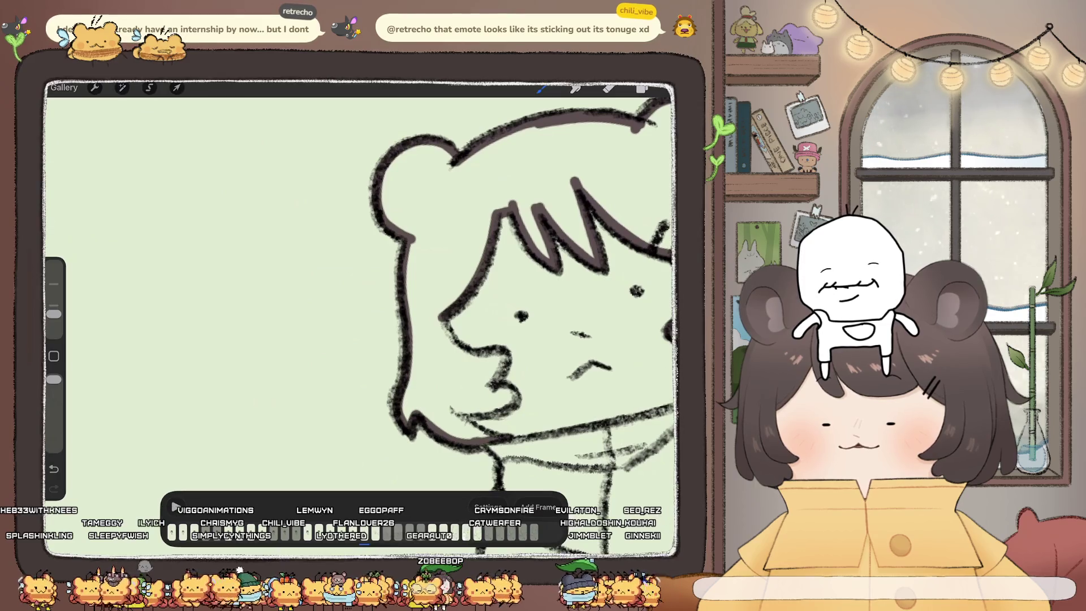
mouse_move(450, 406)
left_mouse_down()
mouse_move(481, 439)
mouse_move(509, 402)
left_mouse_up()
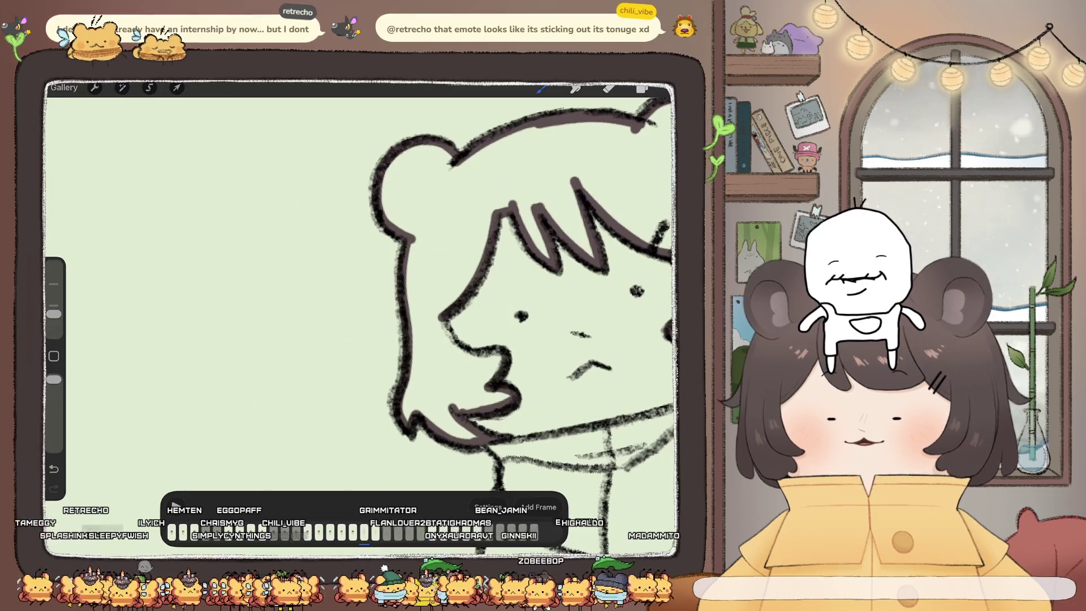
left_click_drag(542, 88, 537, 170)
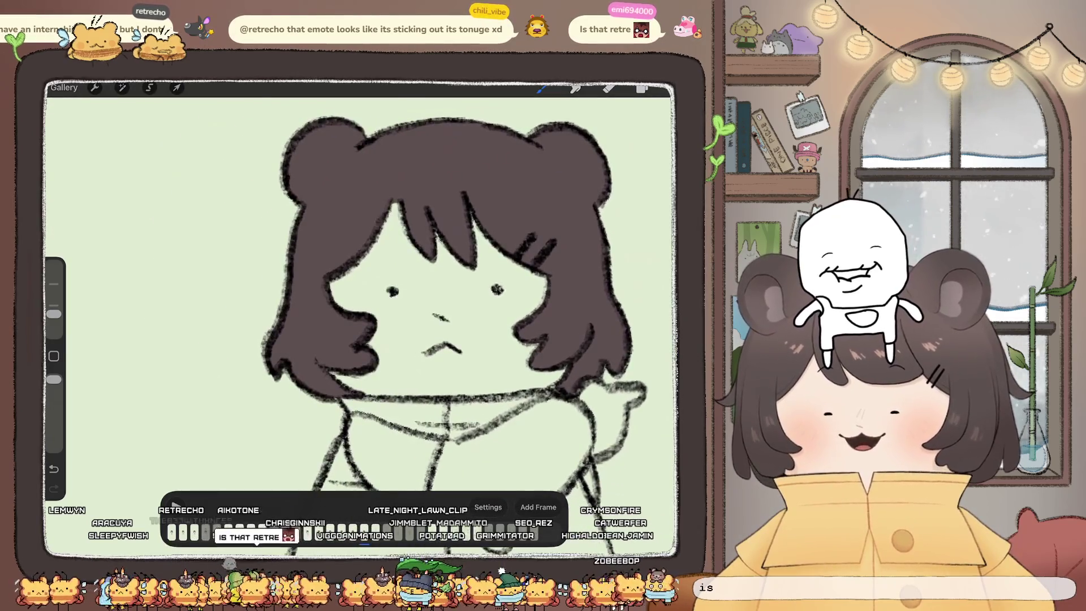
Step: Show a Frame 11 sketch layer where the girl's hair is only outlined
left_click(641, 89)
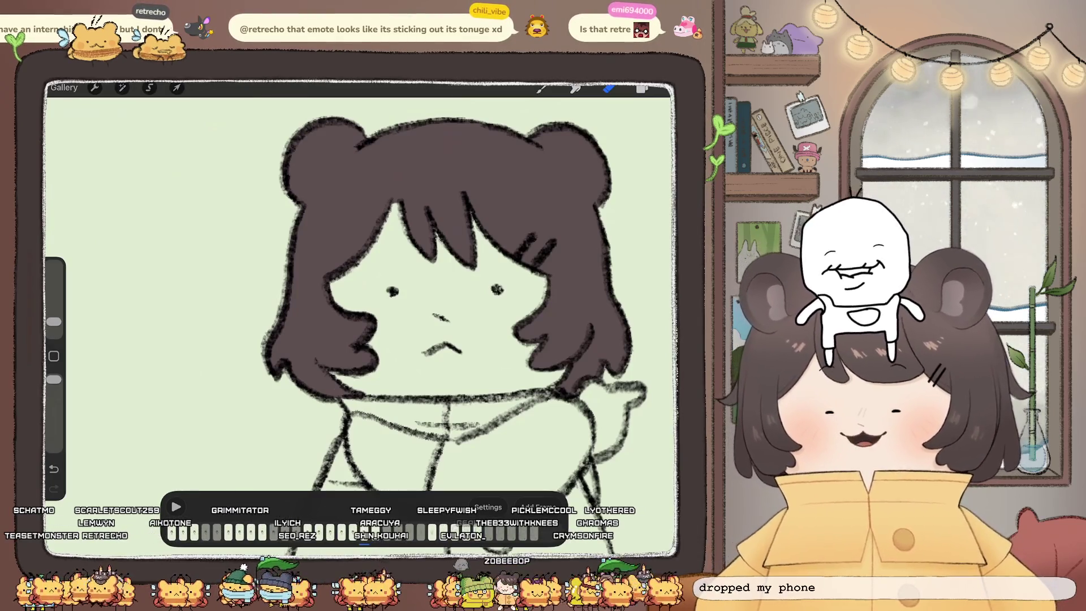
scroll(396, 311, "down", 2)
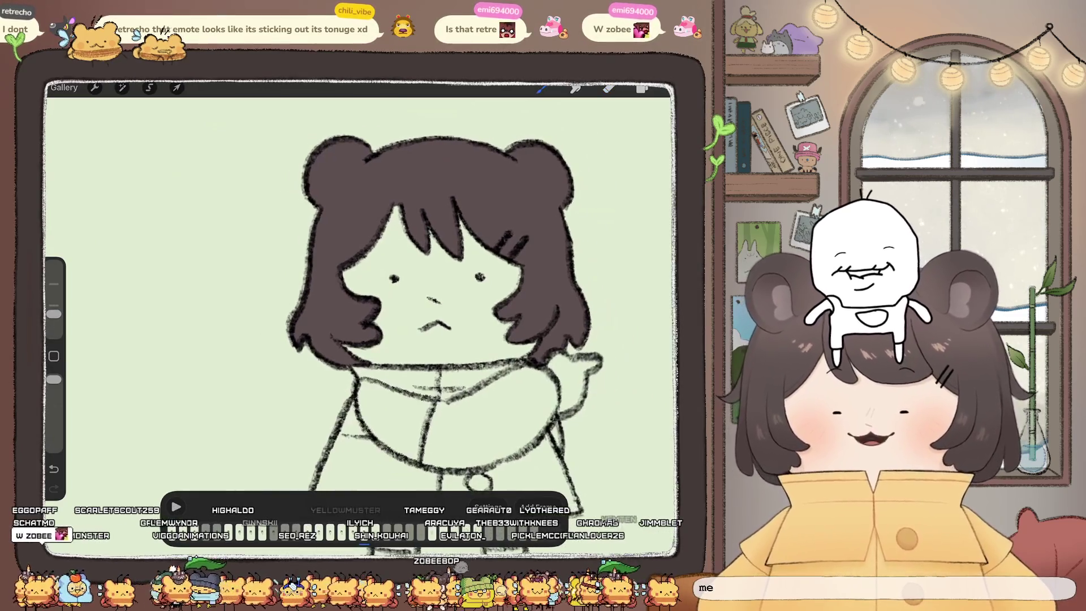
left_click(642, 89)
scroll(588, 311, "down", 2)
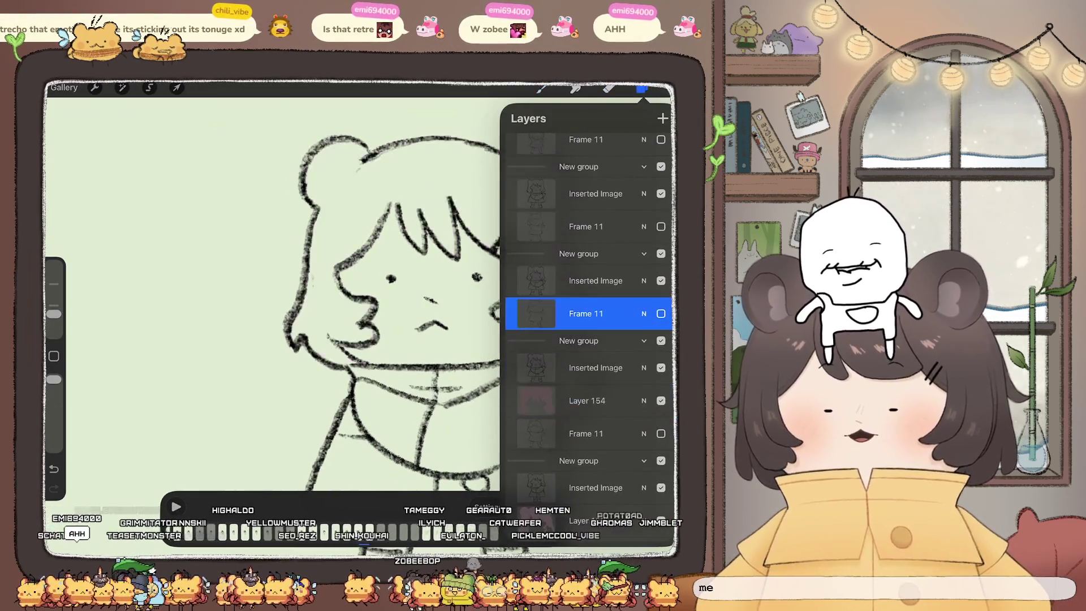
Step: Make the Frame 11 layer active and add a dark stroke at the top of the hair
left_click(663, 119)
left_click(642, 89)
mouse_move(398, 198)
left_mouse_down()
mouse_move(403, 217)
mouse_move(457, 254)
left_mouse_up()
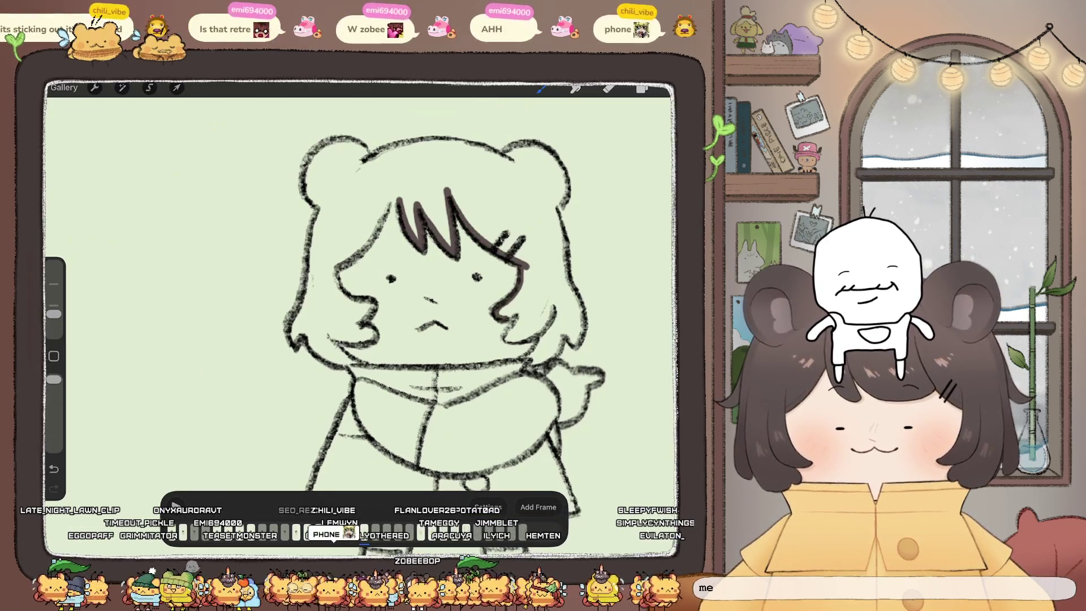
scroll(362, 305, "up", 3)
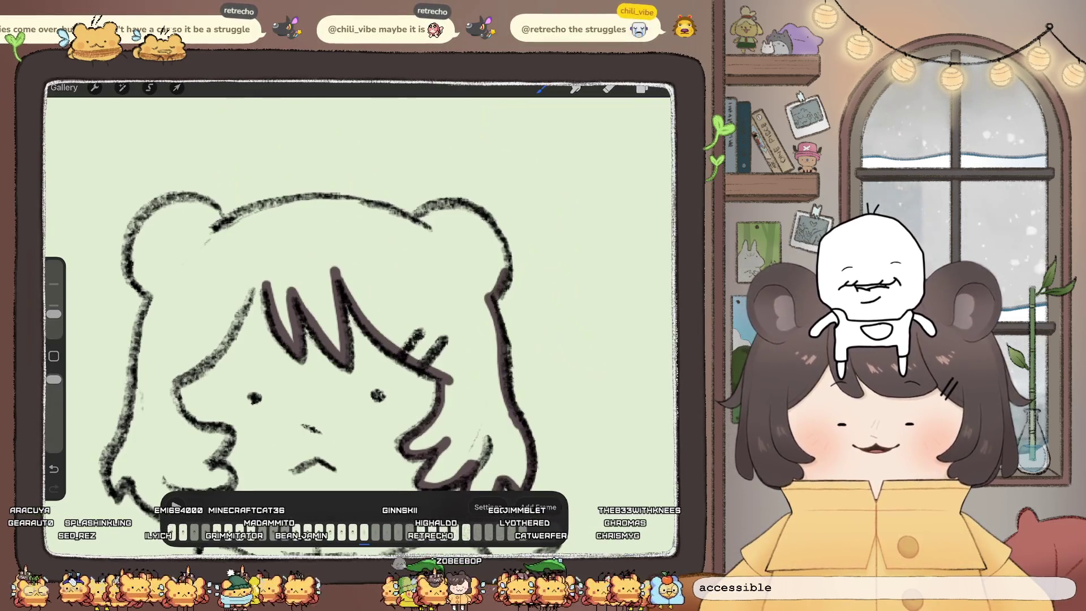
scroll(362, 294, "up", 5)
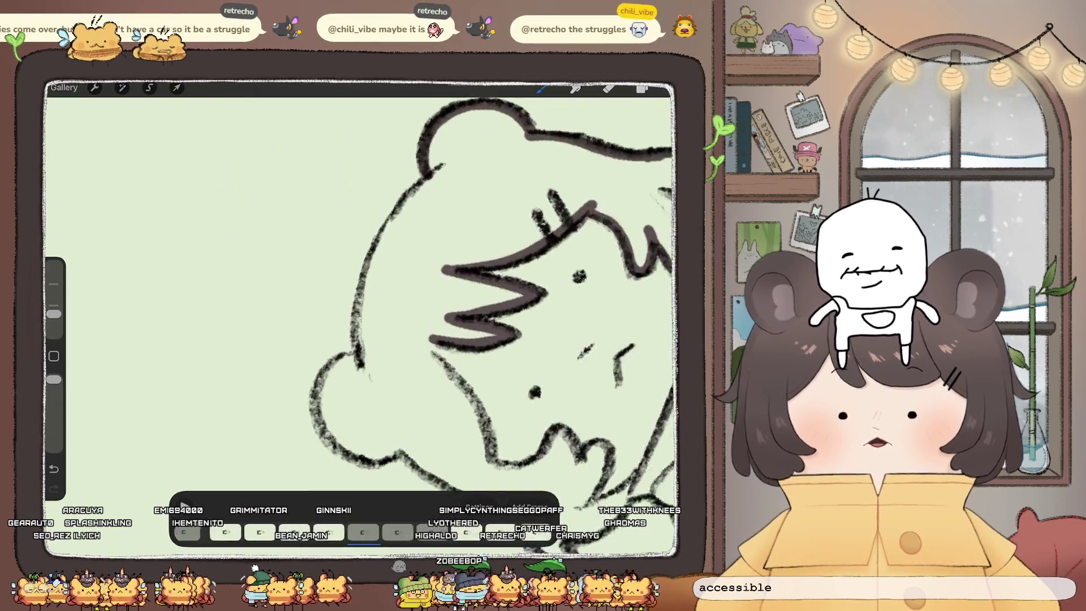
Step: Trace the left face contour, left hair edge and lower jaw, undoing a thicker cheek stroke
mouse_move(395, 260)
left_mouse_down()
mouse_move(407, 359)
mouse_move(366, 418)
left_mouse_up()
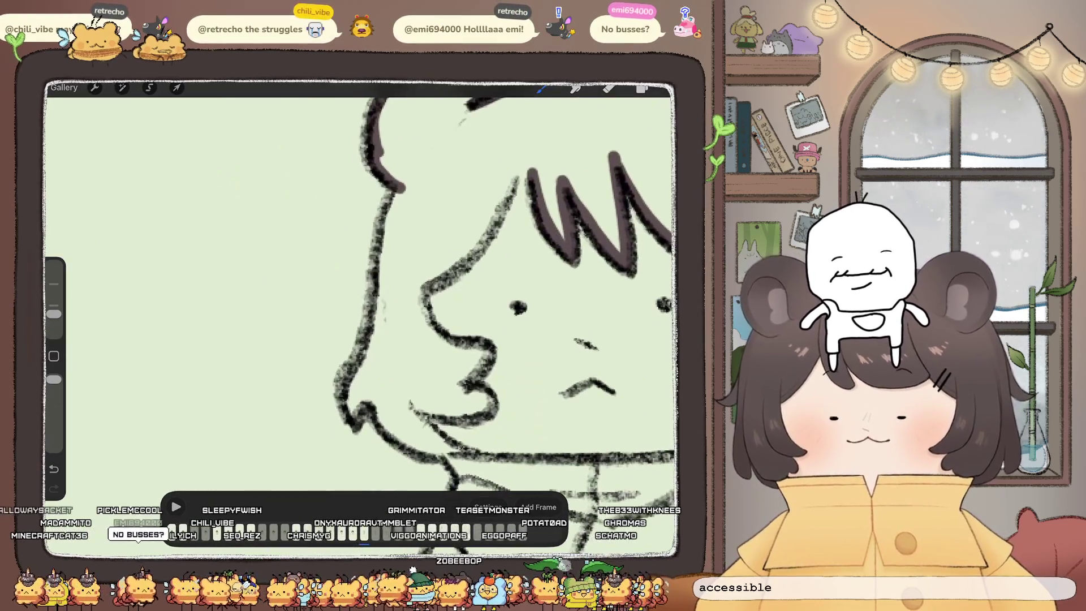
left_click_drag(514, 175, 481, 243)
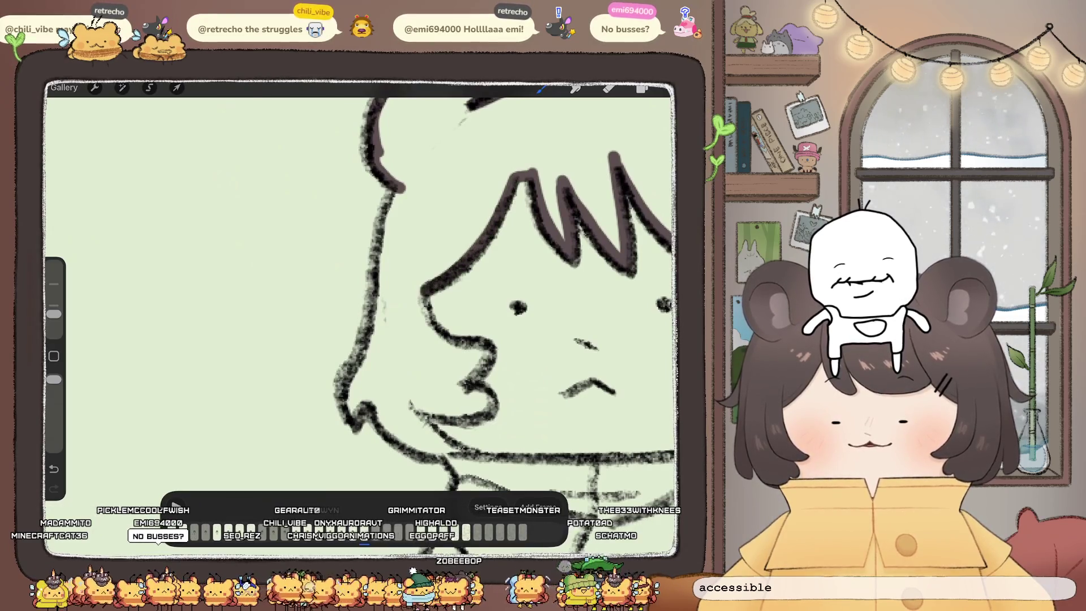
left_click_drag(370, 339, 342, 380)
left_click_drag(348, 419, 424, 452)
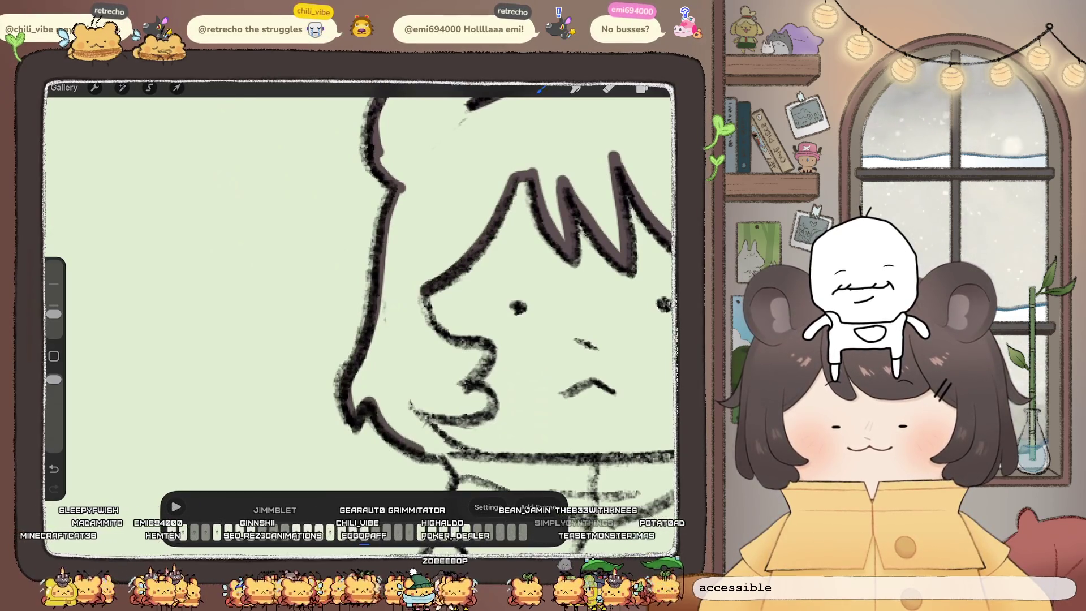
scroll(507, 300, "down", 2)
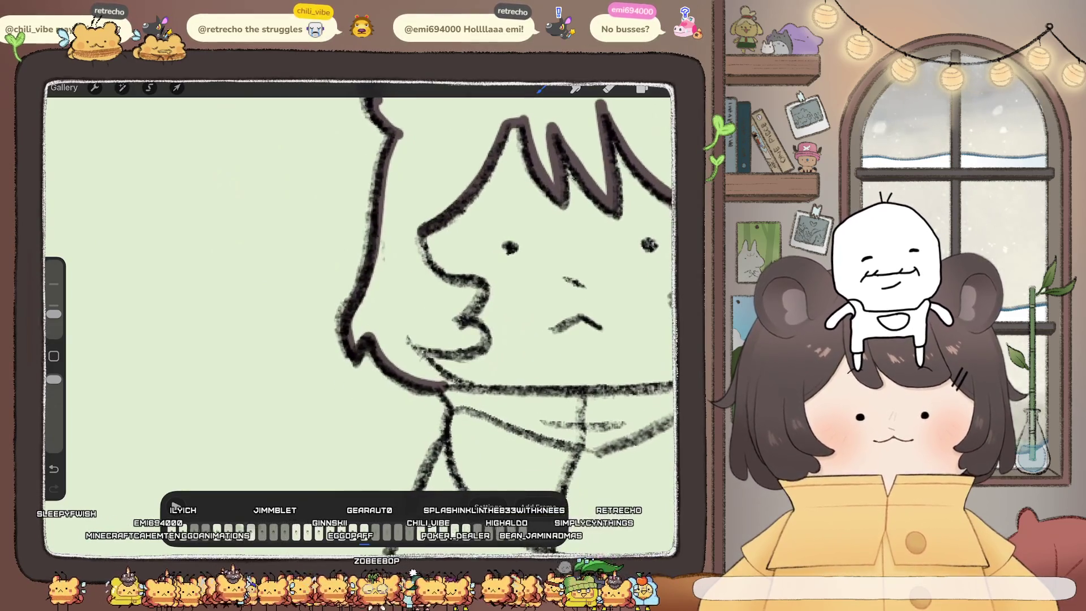
key("ctrl+z")
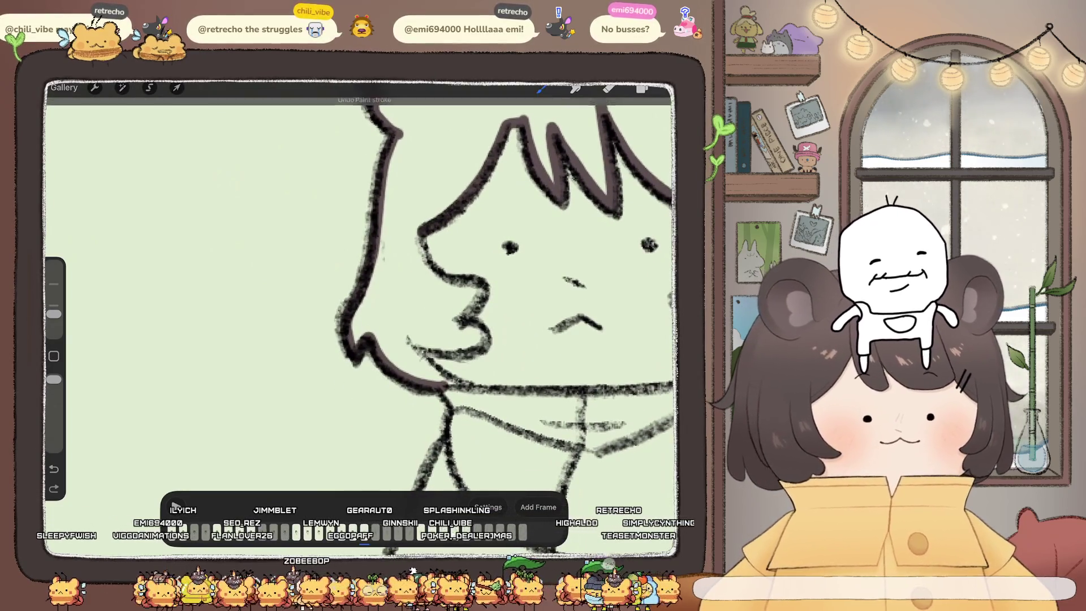
key("ctrl+shift+z")
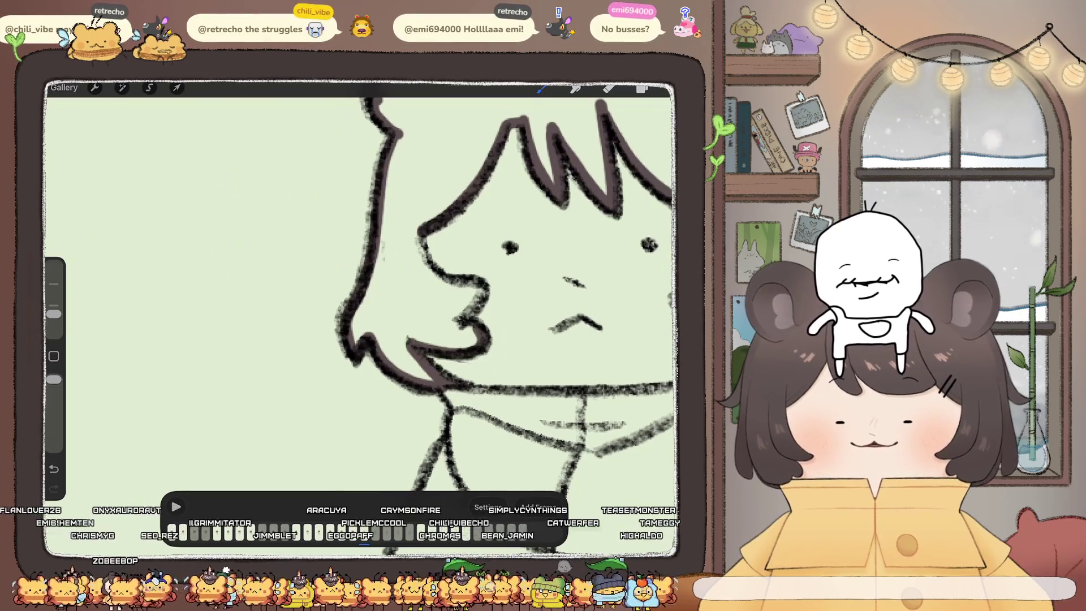
left_click_drag(449, 280, 415, 227)
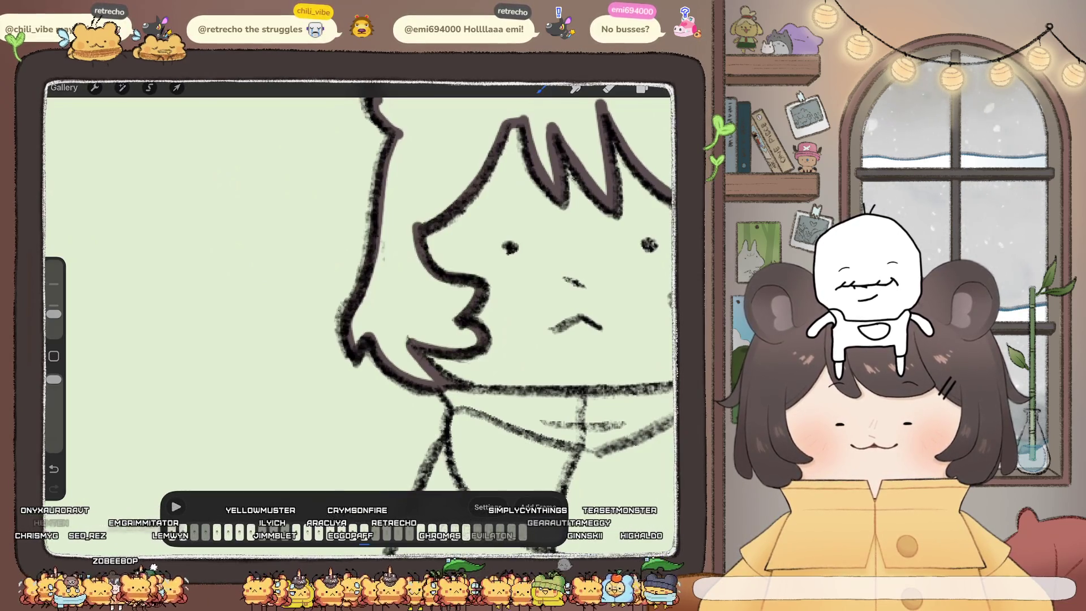
key("ctrl+z")
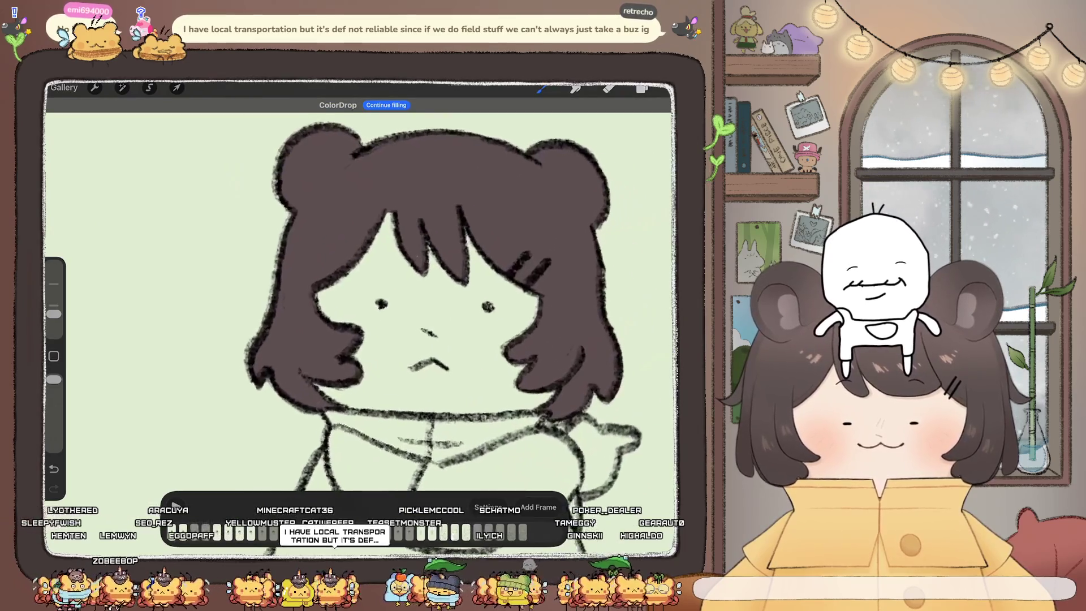
Step: Select the hair fill layer, Layer 154, and switch to the Eraser
left_click(641, 88)
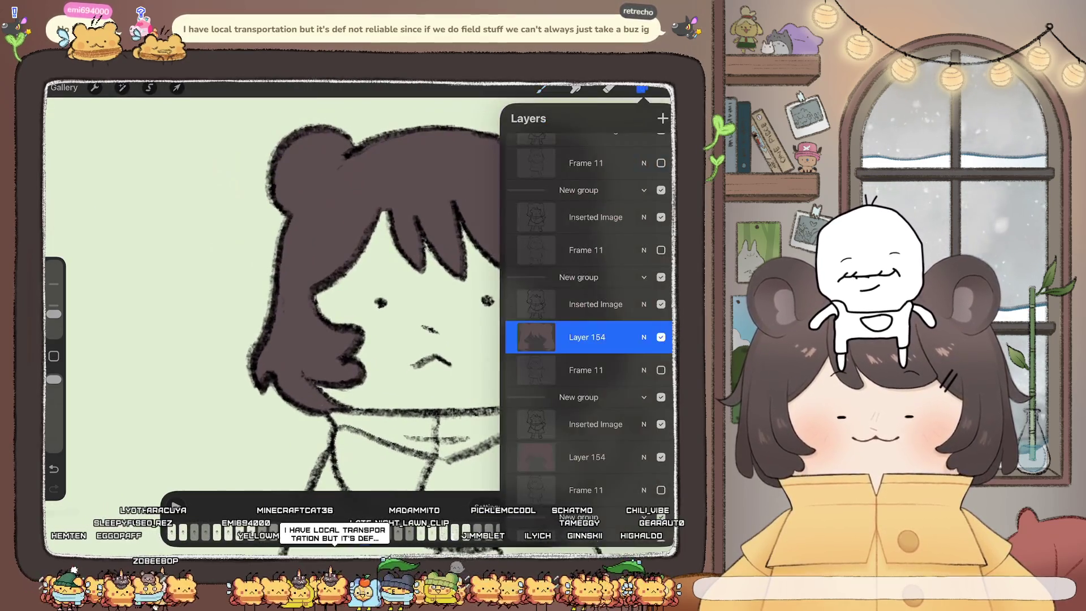
left_click(558, 303)
left_click(608, 88)
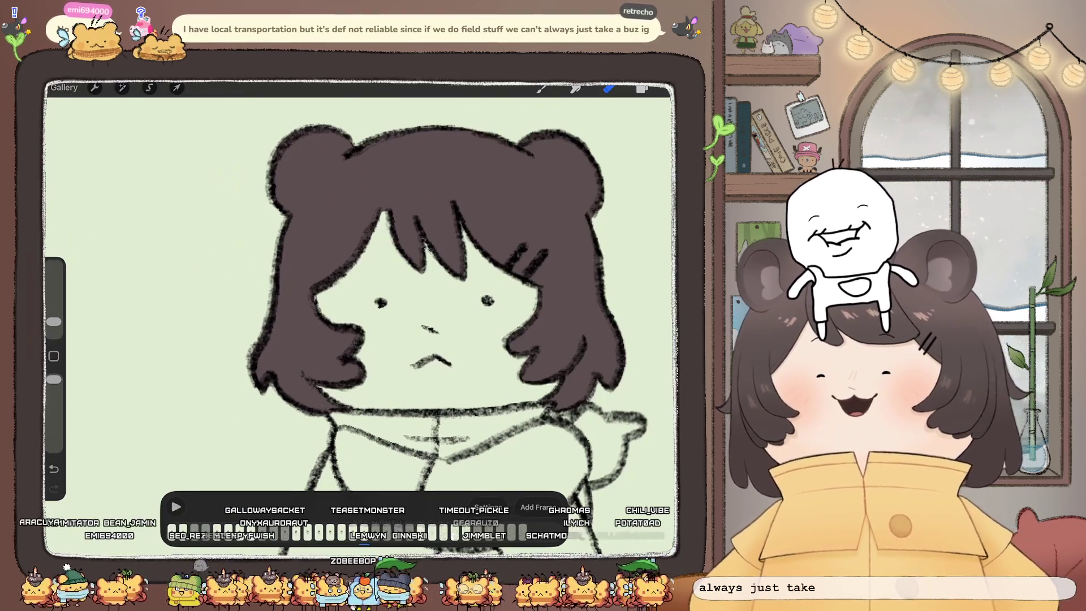
Step: Add a new blank layer, Layer 155, above the Inserted Image sketch layer
left_click(641, 88)
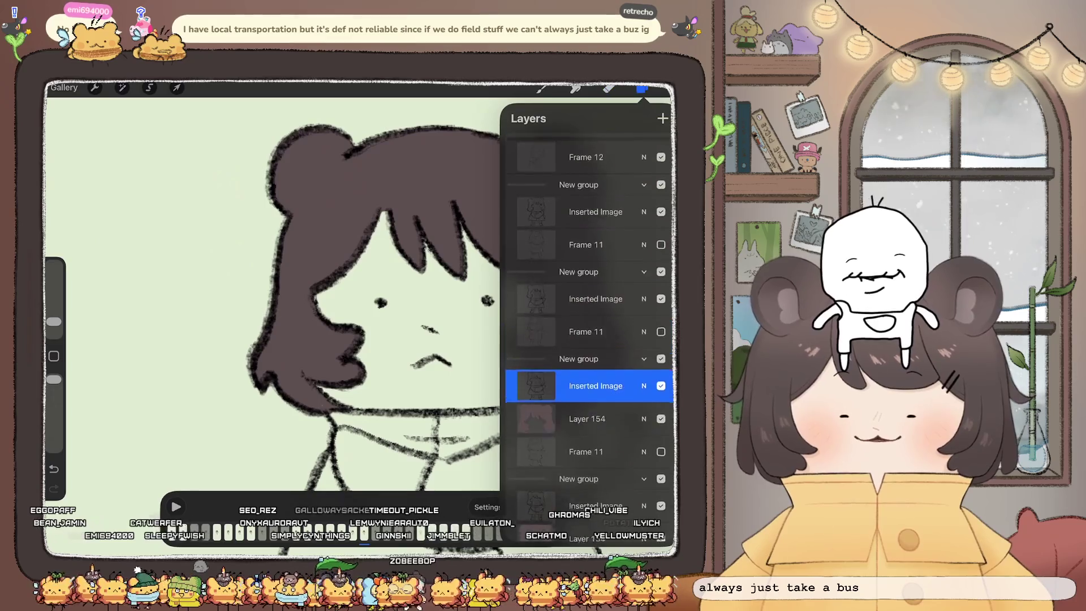
left_click(586, 330)
left_click(662, 119)
left_click(641, 88)
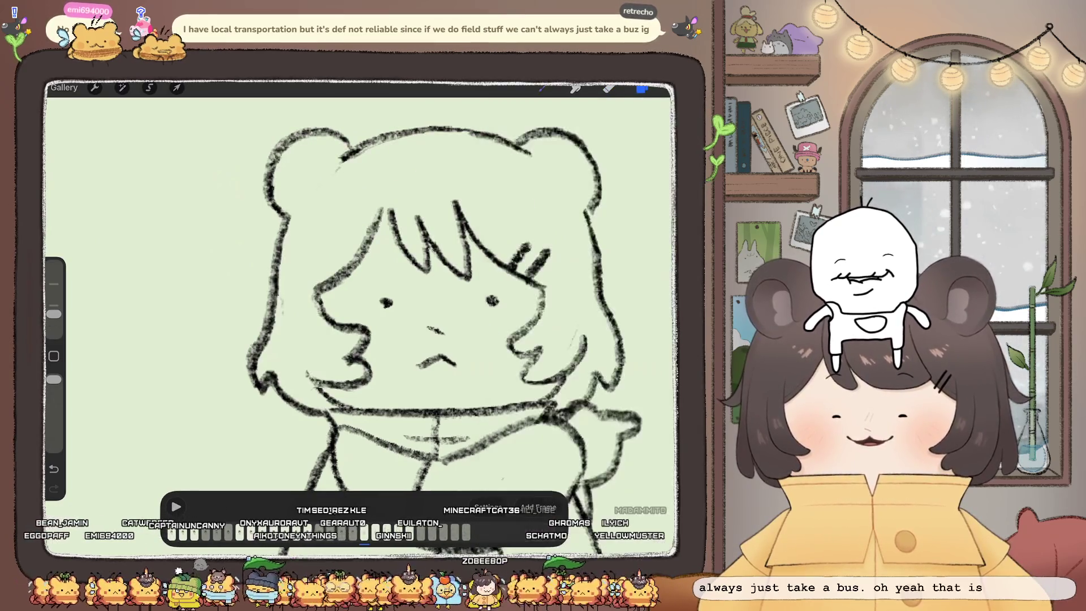
Step: Ink the left ear top, left cheek and chin, and two bangs strands with thick lines
mouse_move(341, 144)
left_mouse_down()
mouse_move(349, 151)
mouse_move(273, 167)
left_mouse_up()
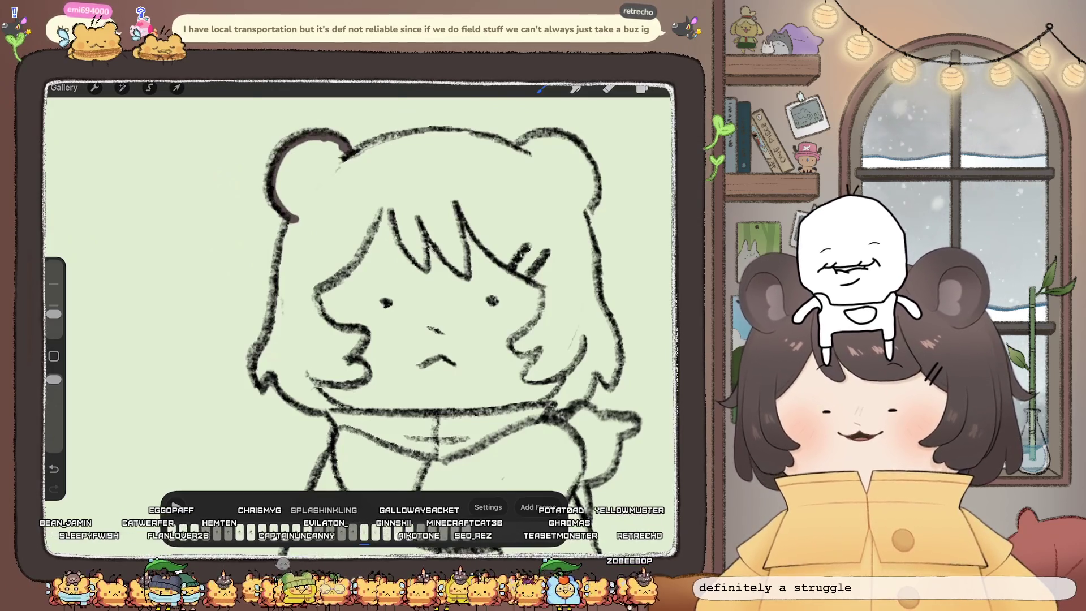
left_click_drag(291, 394, 326, 406)
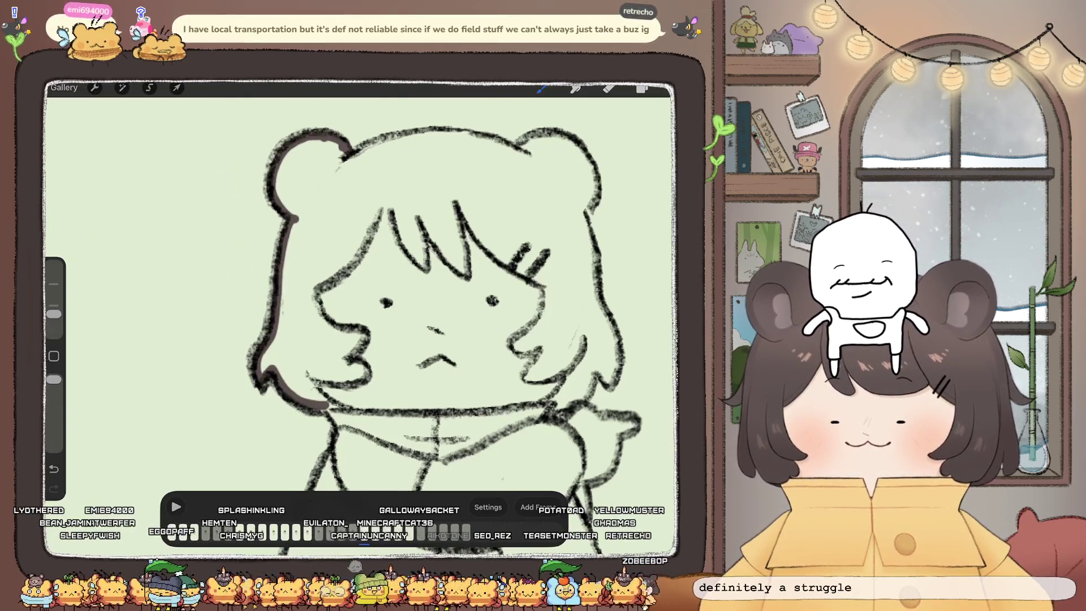
left_click_drag(304, 365, 320, 401)
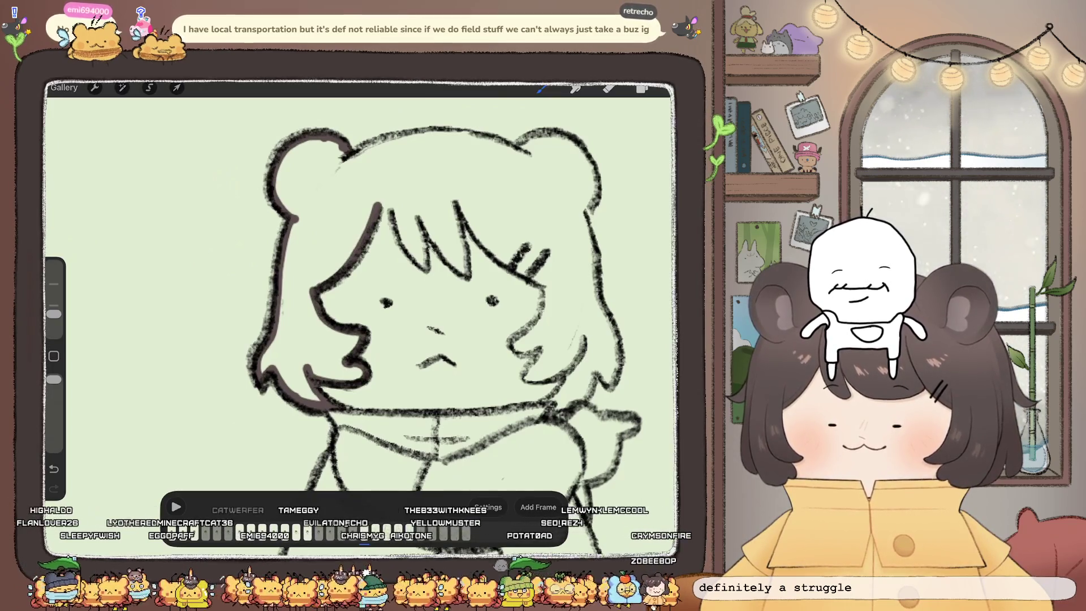
left_click_drag(393, 207, 429, 266)
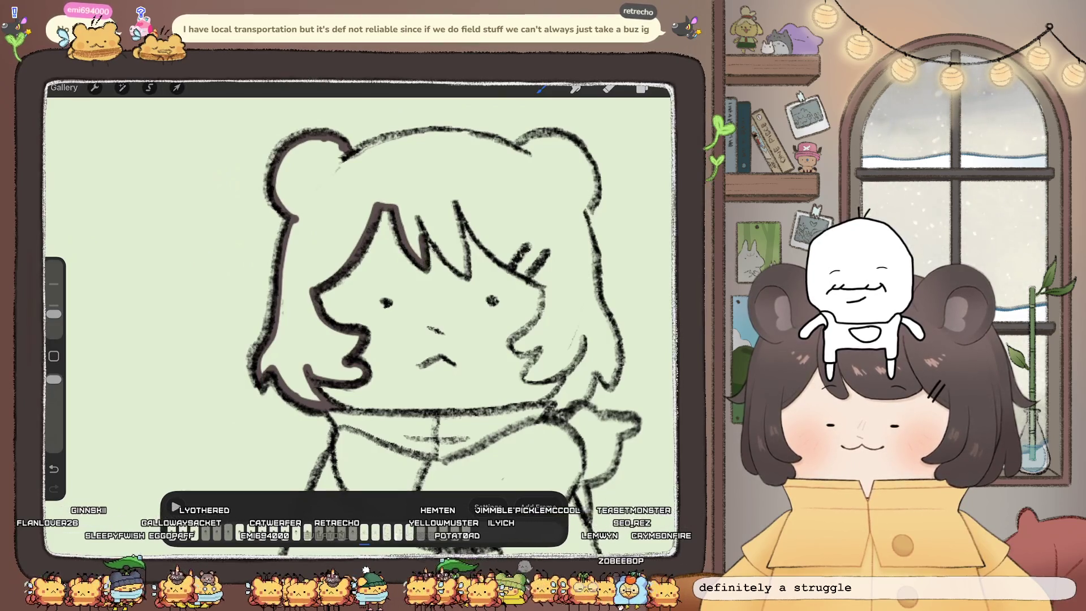
left_click_drag(453, 196, 474, 230)
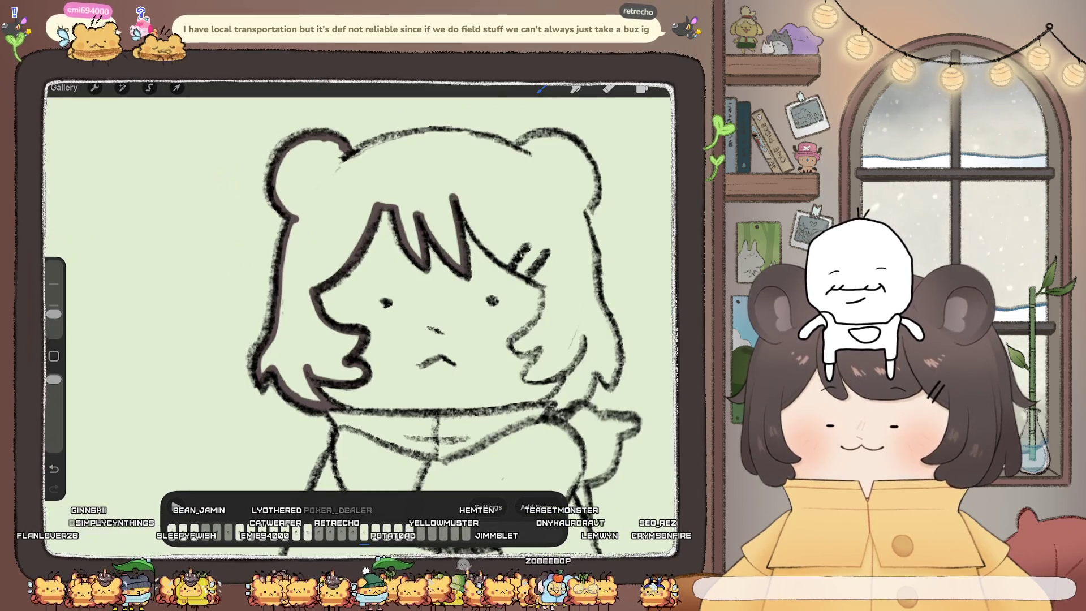
scroll(362, 294, "down", 3)
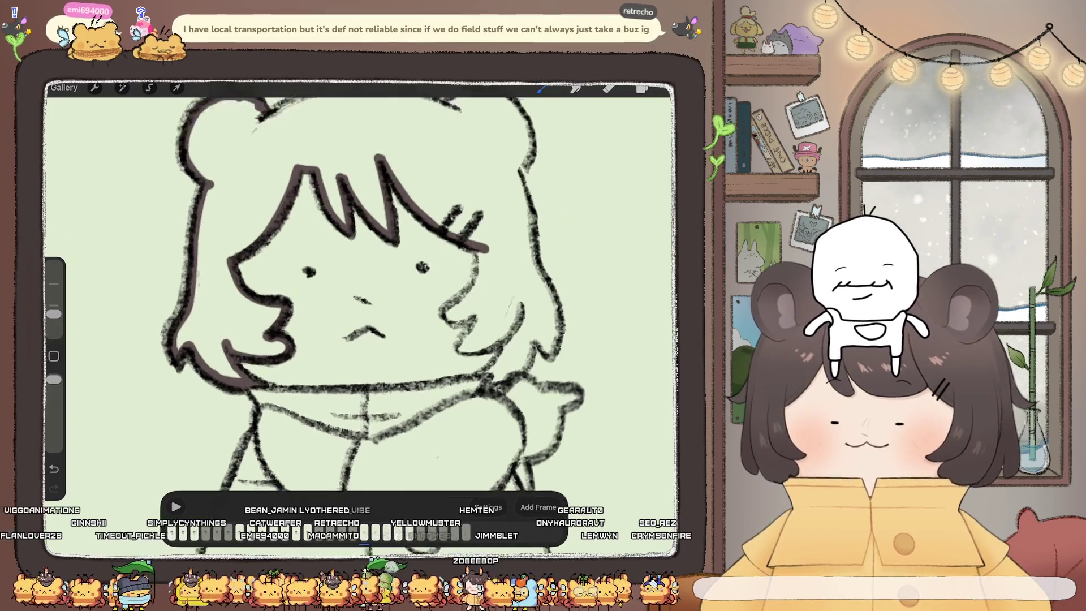
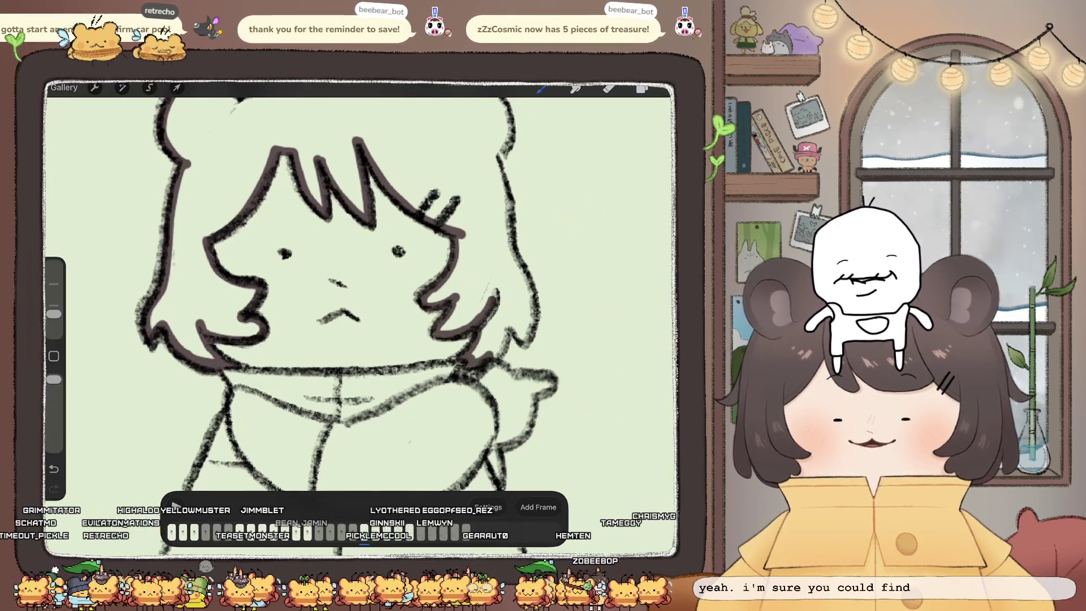
Step: ColorDrop dark brown into the girl's hair and ears, then select the layer one row above
scroll(339, 294, "down", 2)
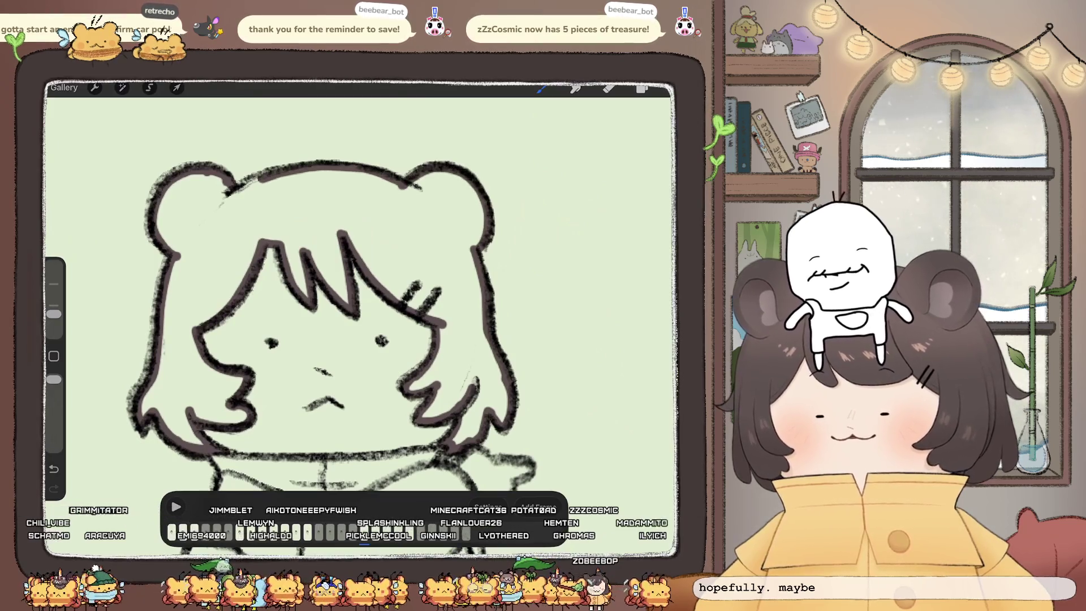
left_click_drag(642, 89, 317, 209)
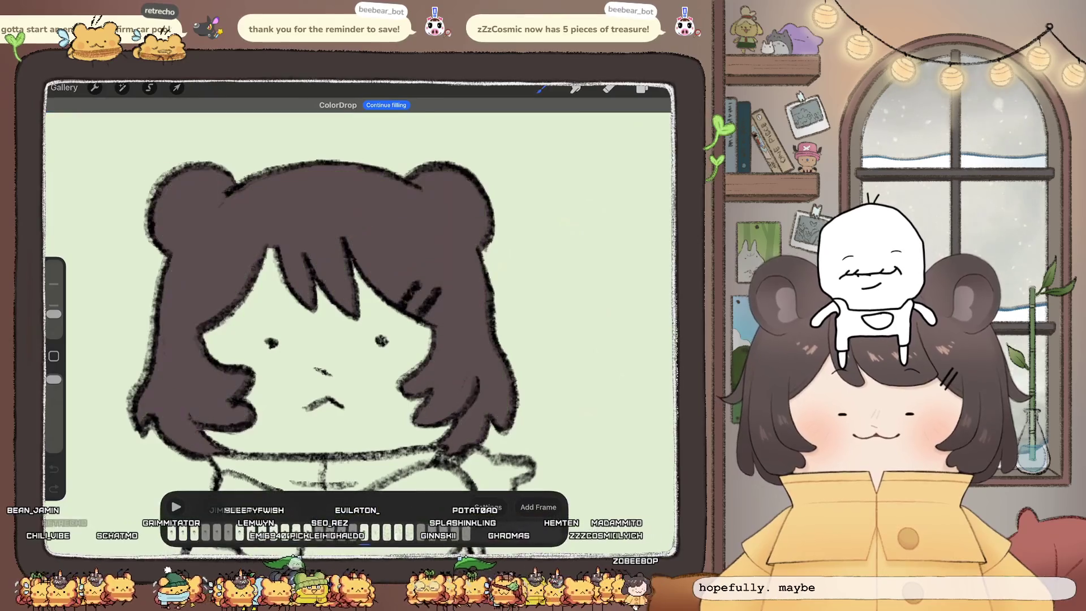
left_click(641, 88)
left_click(571, 303)
left_click(608, 88)
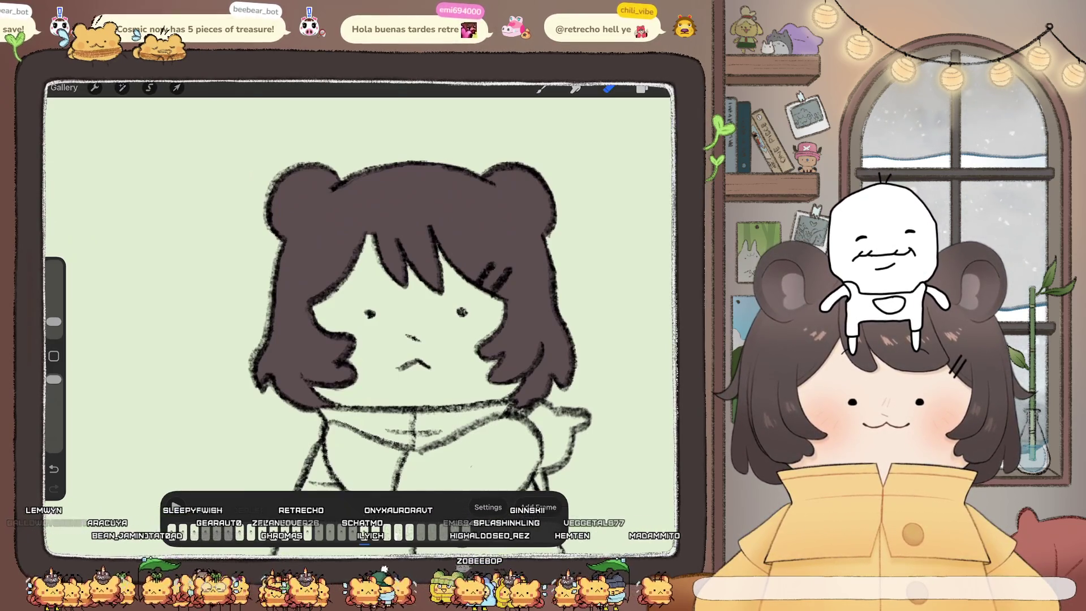
Step: On the Frame 11 line art, thicken the left ear, head and lower jaw outlines
left_click(641, 88)
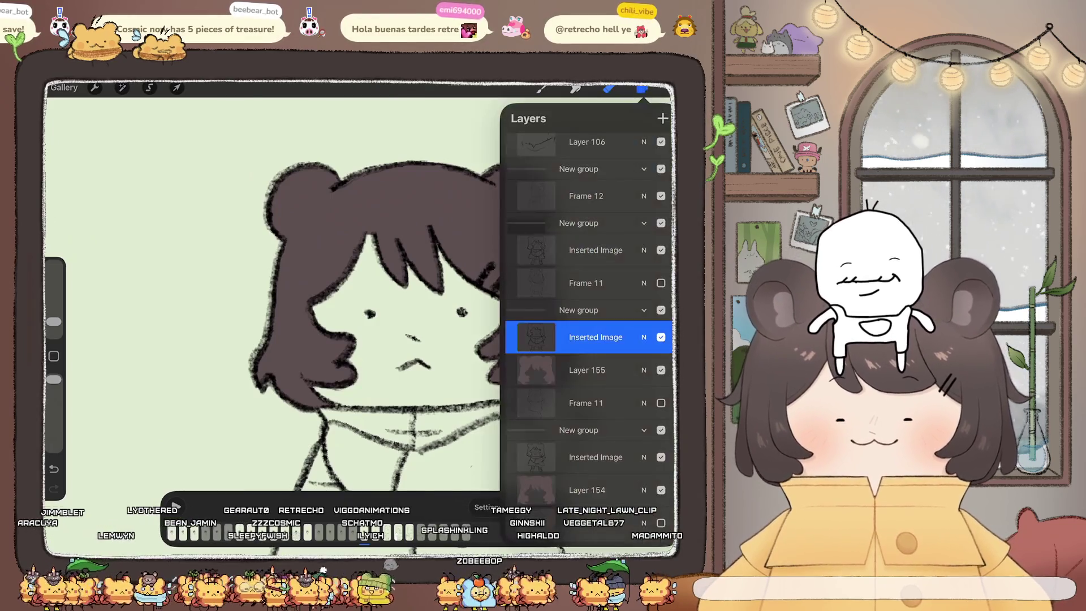
left_click(586, 283)
left_click(542, 87)
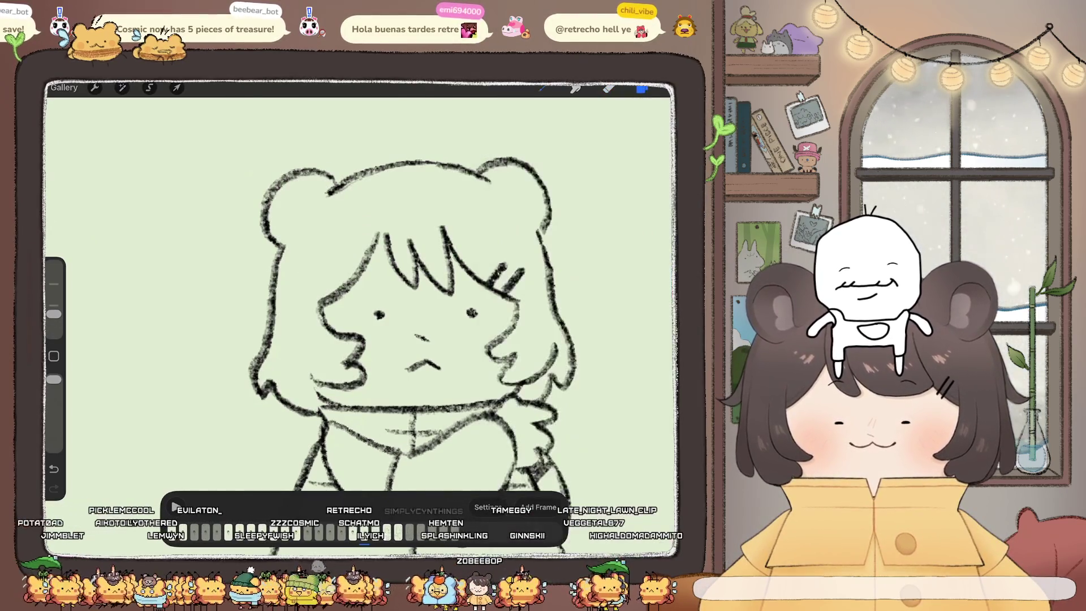
left_click(331, 184)
left_click_drag(280, 197, 266, 232)
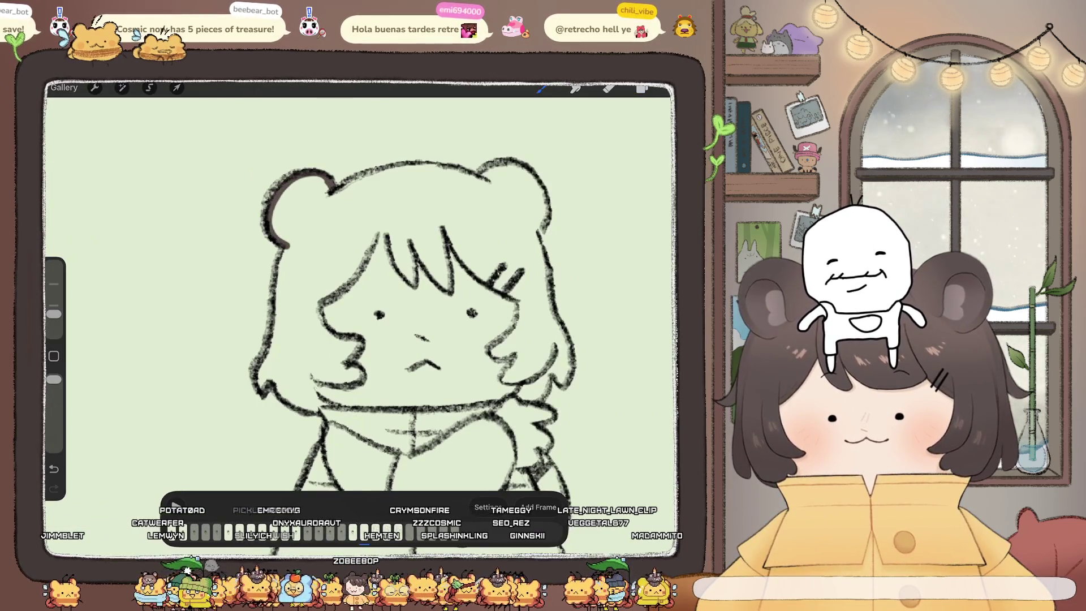
left_click_drag(288, 250, 276, 301)
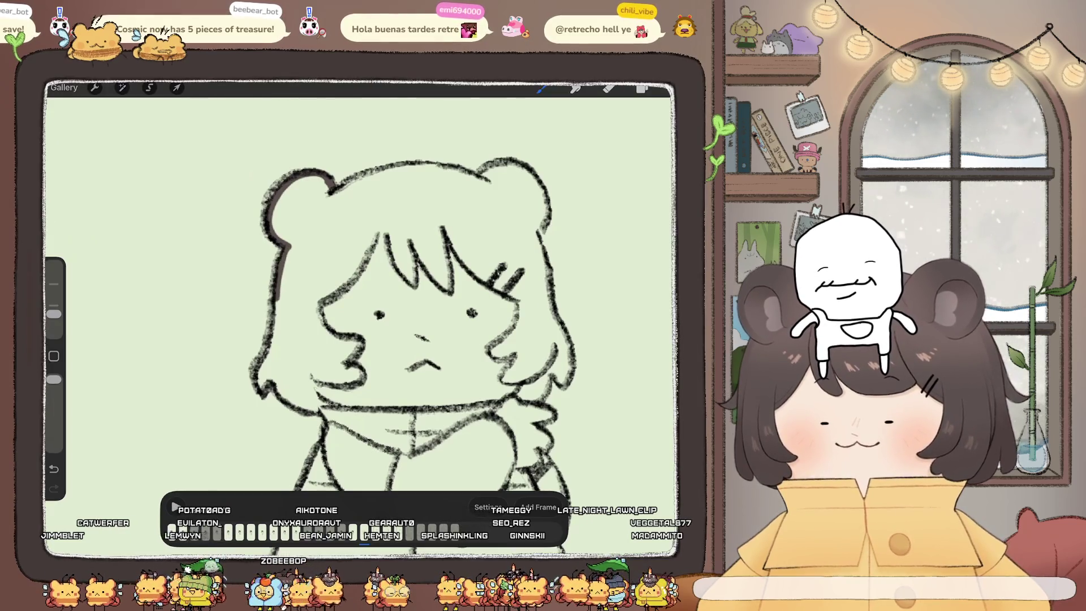
mouse_move(286, 395)
left_mouse_down()
mouse_move(316, 408)
mouse_move(364, 374)
left_mouse_up()
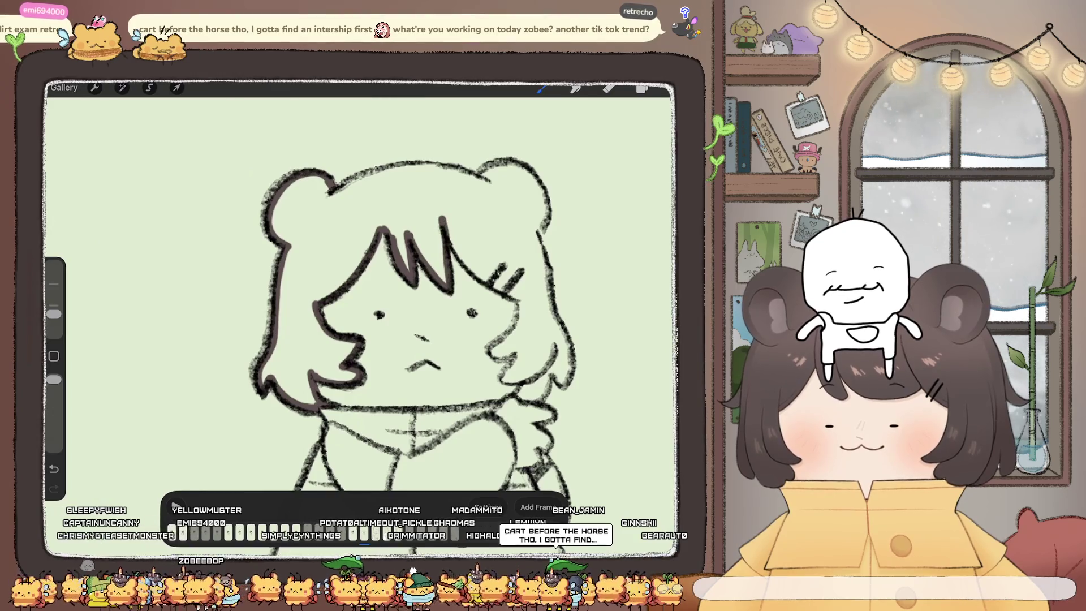
Step: Retouch the hair's right outline and head top, then ColorDrop dark brown into the hair
key("ctrl+z")
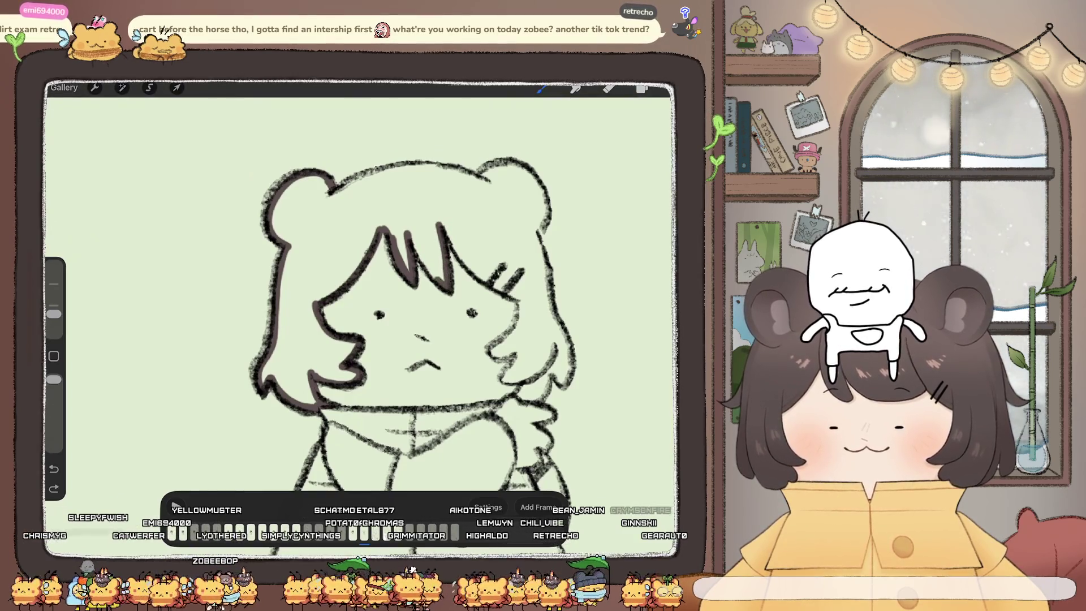
key("ctrl+shift+z")
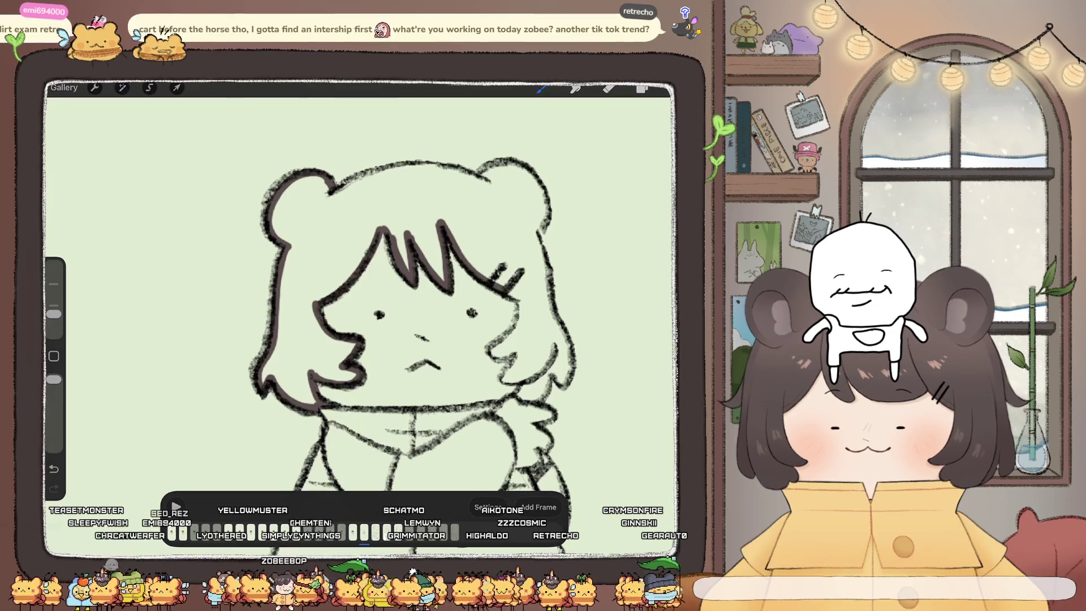
scroll(362, 317, "up", 3)
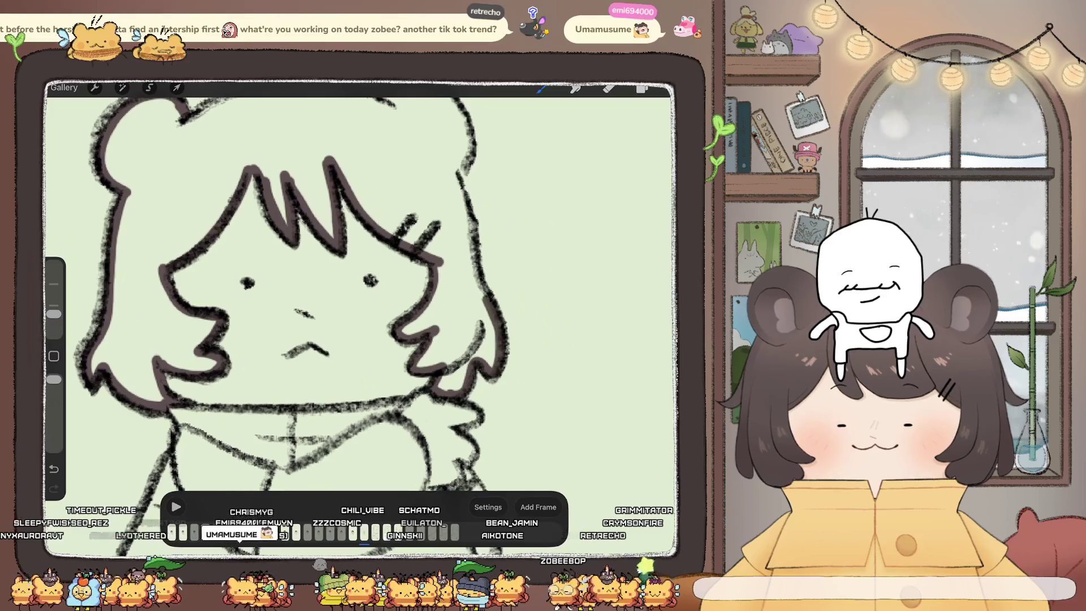
left_click_drag(451, 171, 469, 219)
left_click_drag(305, 283, 294, 390)
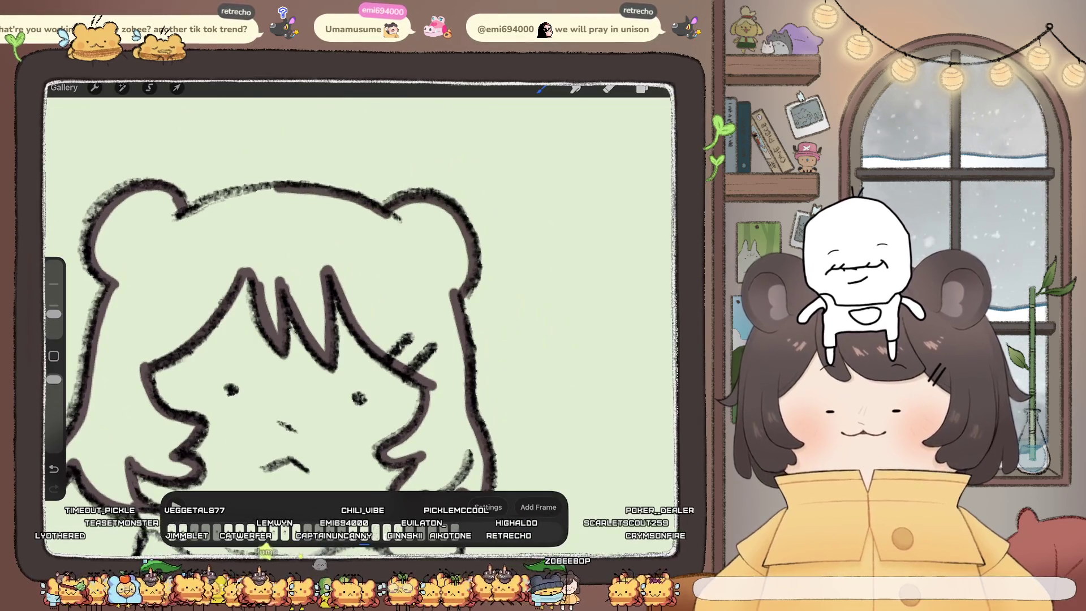
left_click_drag(209, 205, 390, 215)
left_click_drag(541, 88, 391, 277)
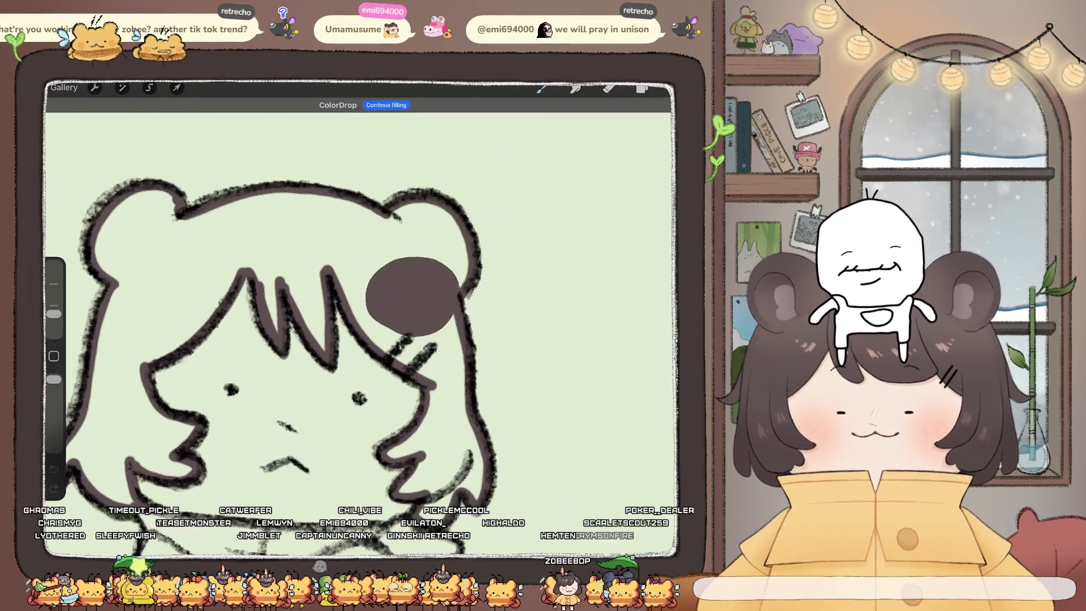
scroll(361, 328, "down", 5)
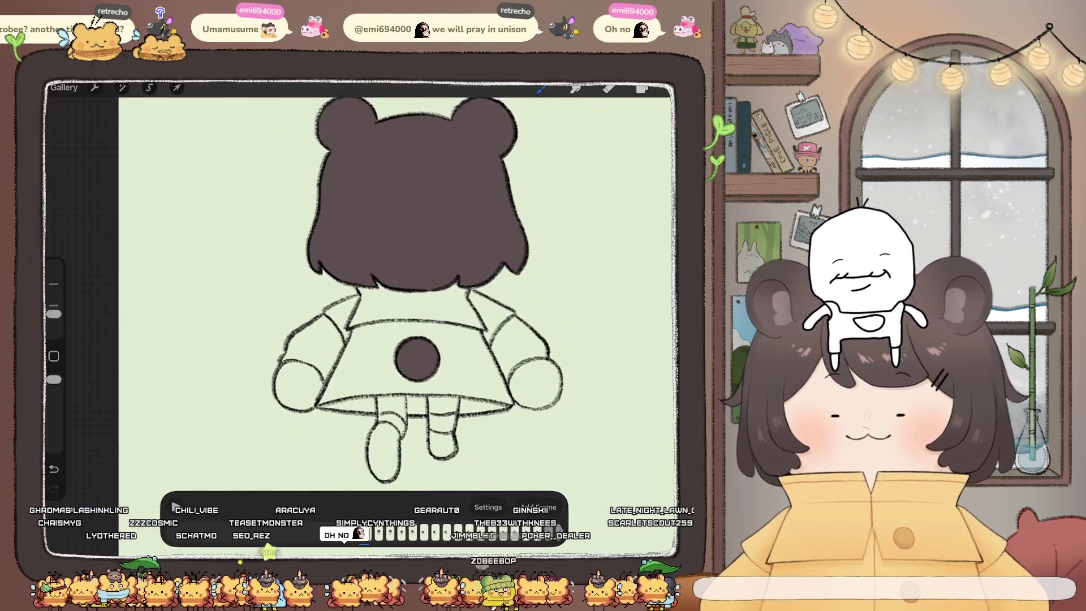
Step: Select Layer 157 for the coat colour and pick yellow
left_click(642, 88)
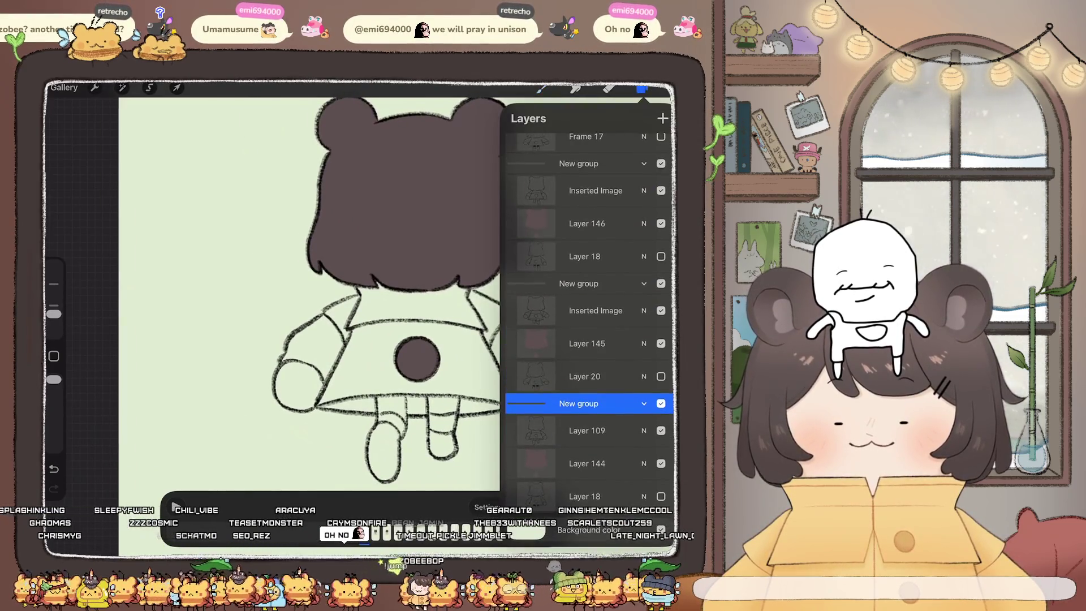
left_click(585, 496)
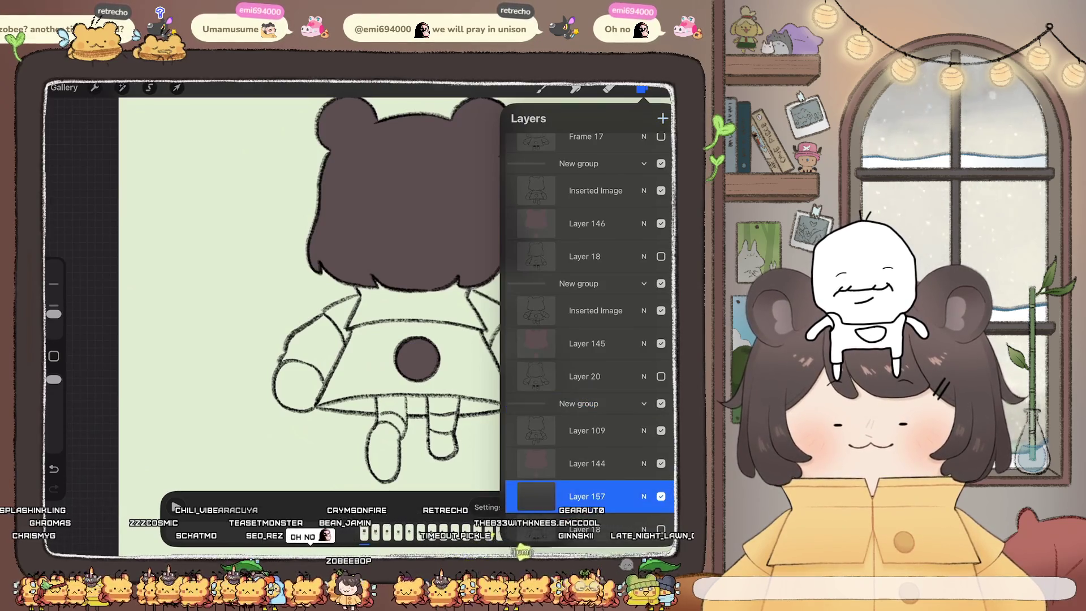
scroll(362, 294, "down", 5)
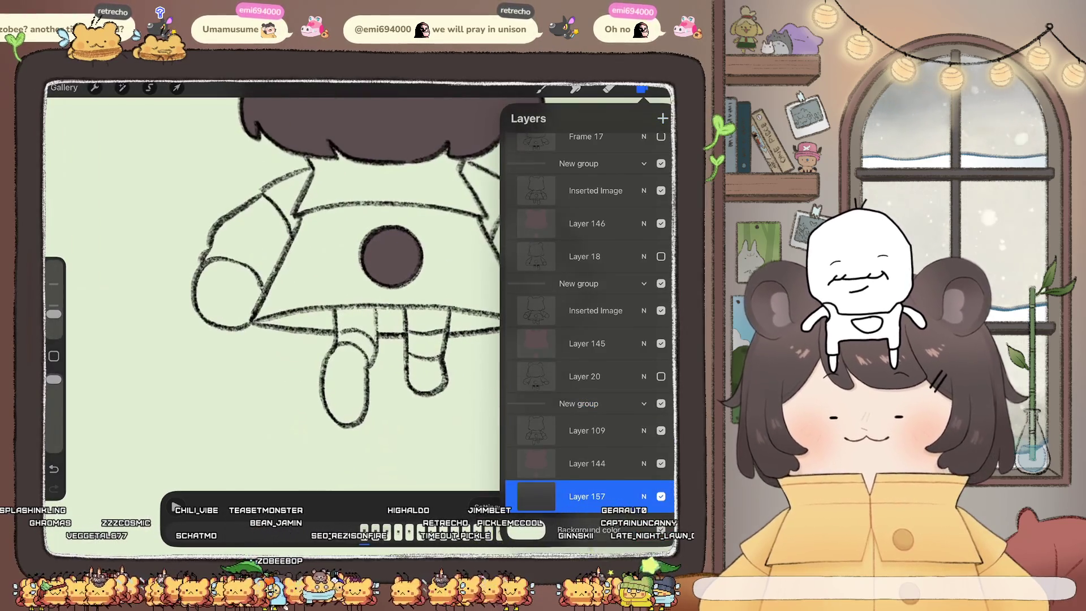
left_click(641, 89)
left_click(584, 413)
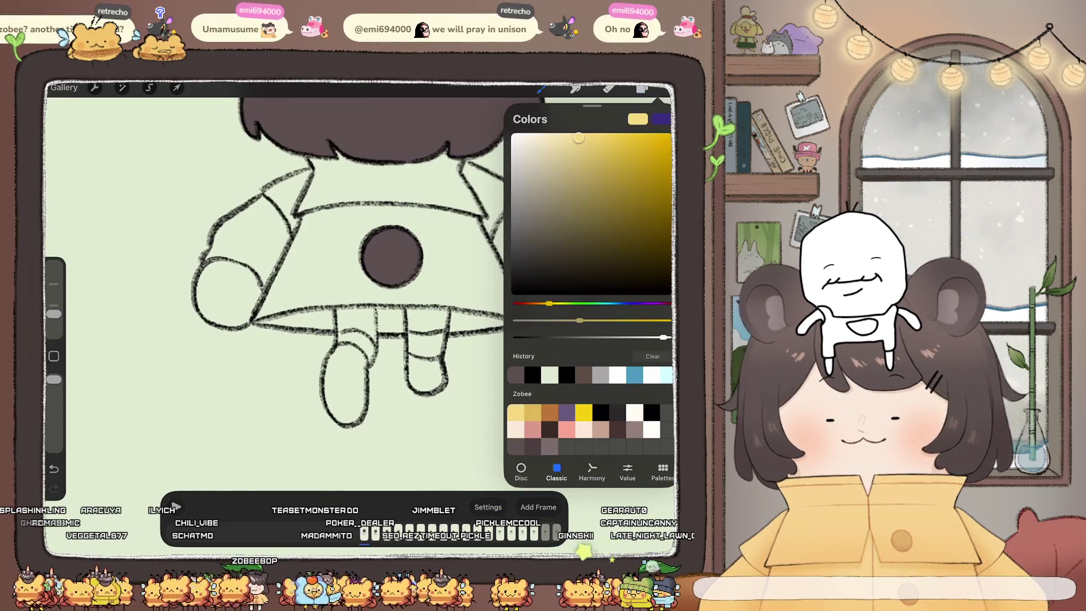
left_click(642, 89)
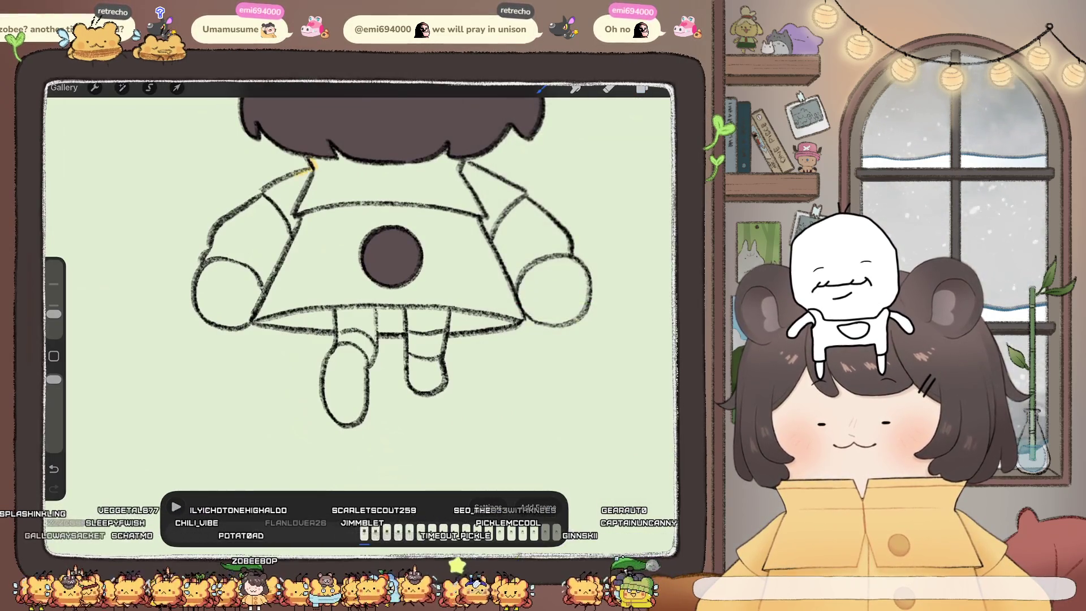
Step: Seal the left shoulder, body edge and right arm gaps in yellow, then ColorDrop yellow into the coat
mouse_move(222, 223)
left_mouse_down()
mouse_move(211, 253)
mouse_move(254, 263)
left_mouse_up()
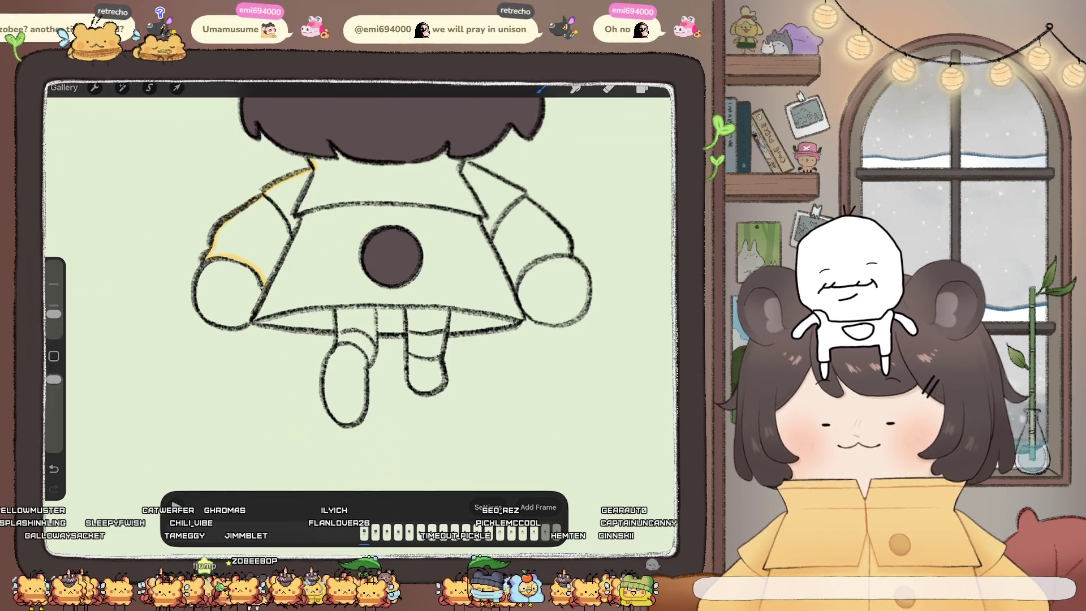
mouse_move(362, 169)
left_mouse_down()
mouse_move(464, 237)
mouse_move(509, 294)
left_mouse_up()
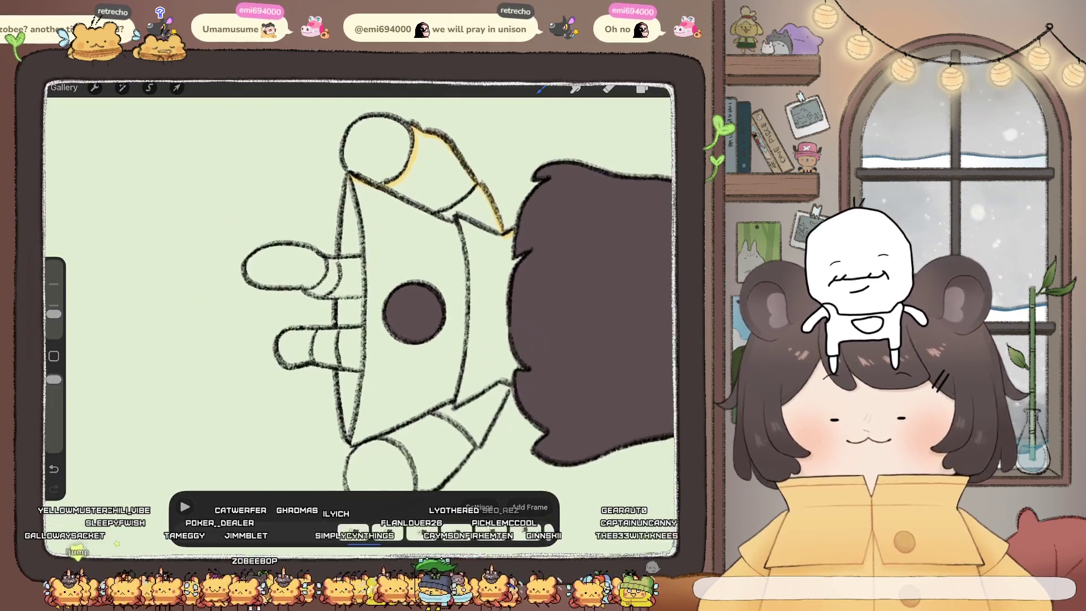
left_click_drag(340, 326, 342, 390)
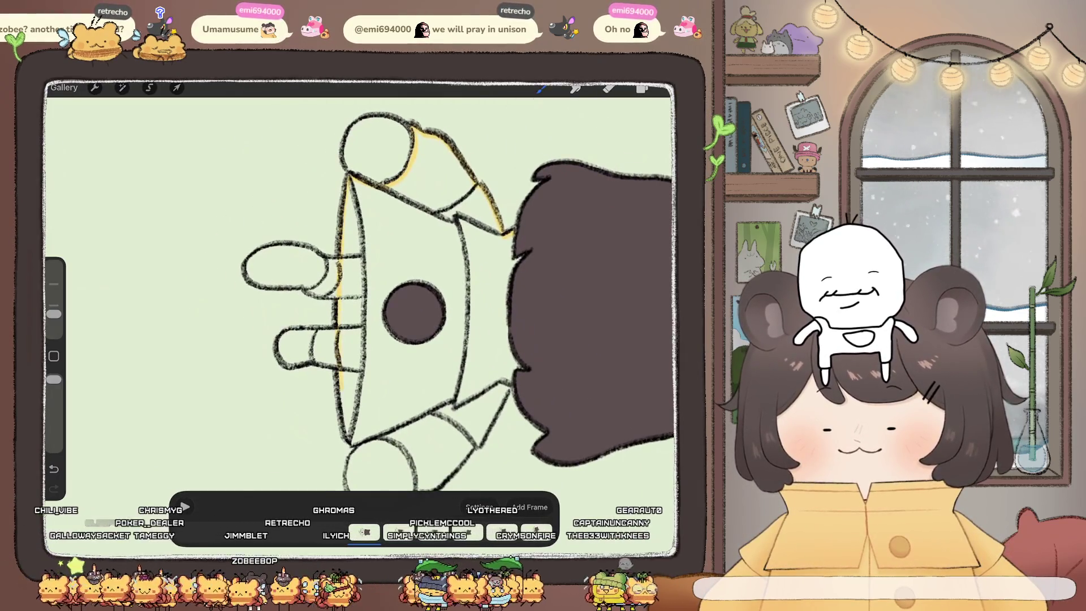
left_click_drag(396, 283, 339, 226)
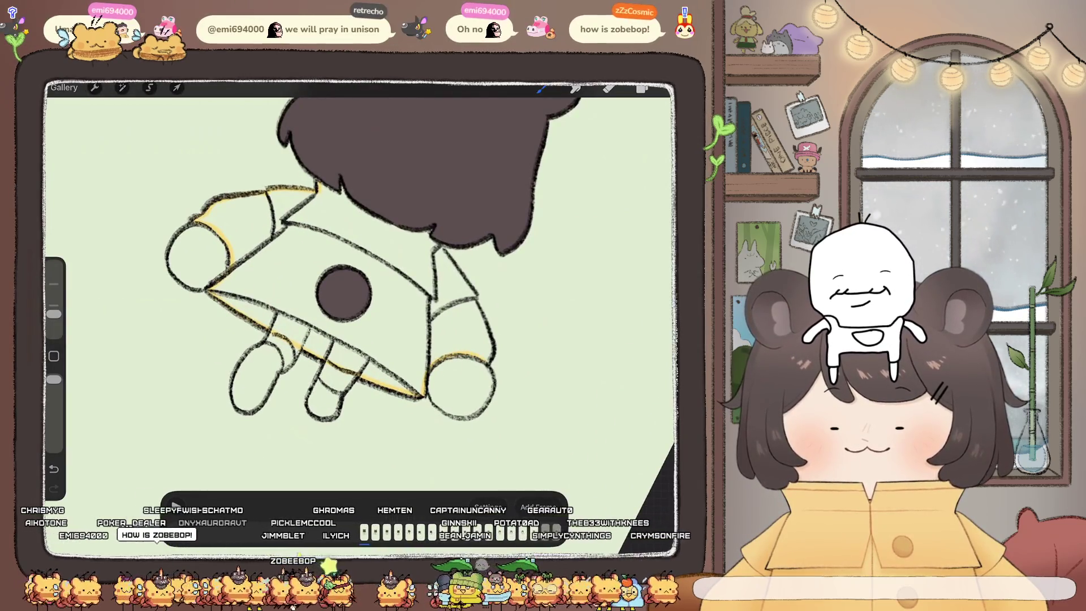
left_click_drag(475, 307, 484, 325)
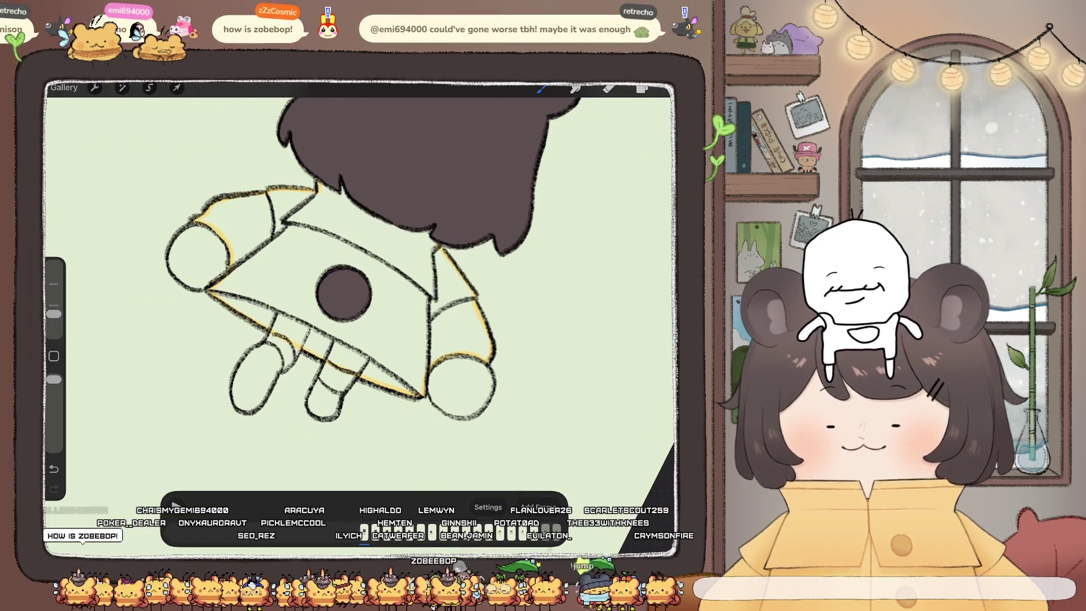
left_click_drag(642, 88, 408, 272)
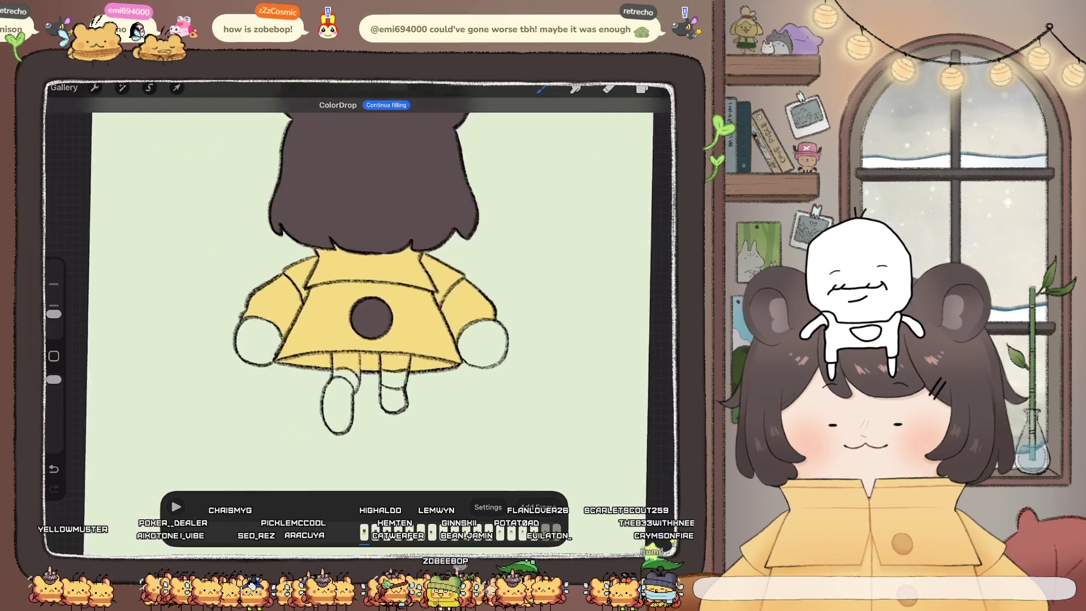
scroll(410, 264, "up", 5)
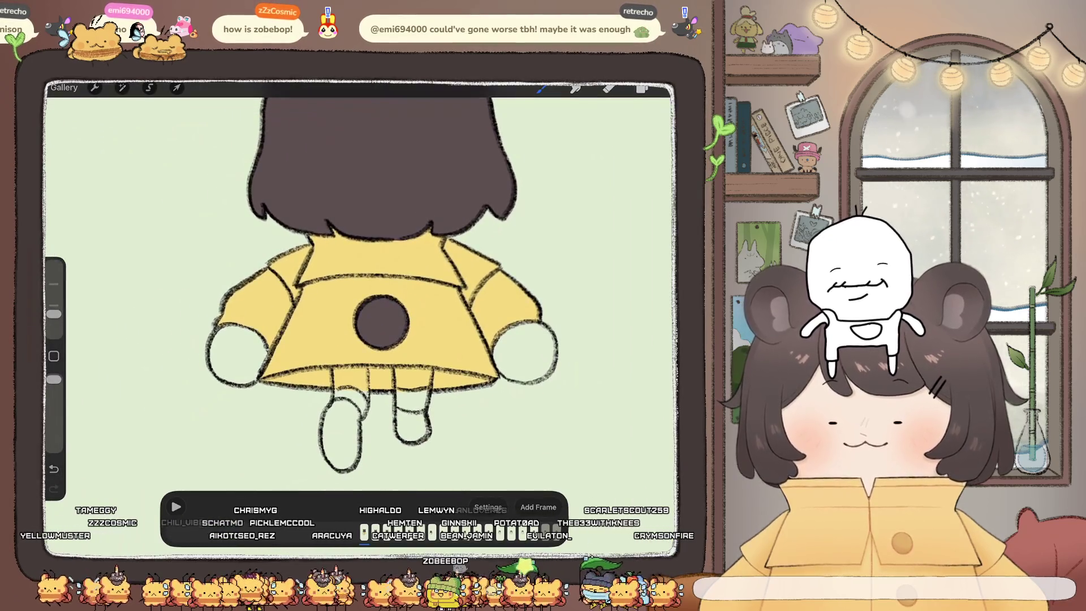
Step: Move the yellow colour layer up a group and delete the leftover layer
left_click(641, 88)
left_click_drag(587, 496, 587, 377)
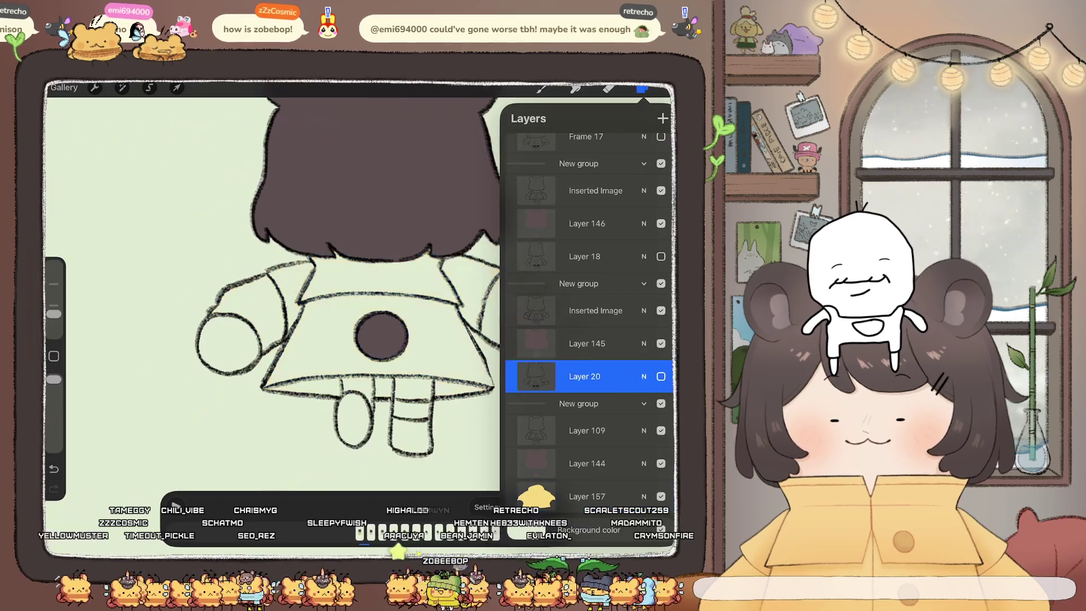
left_click_drag(650, 409, 543, 409)
left_click(654, 409)
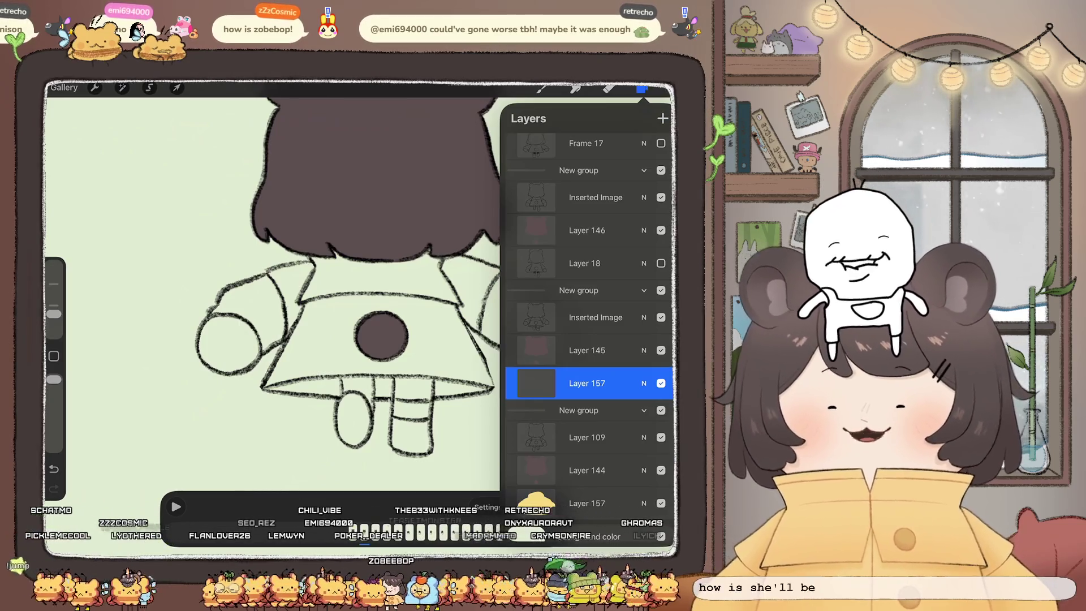
left_click(542, 88)
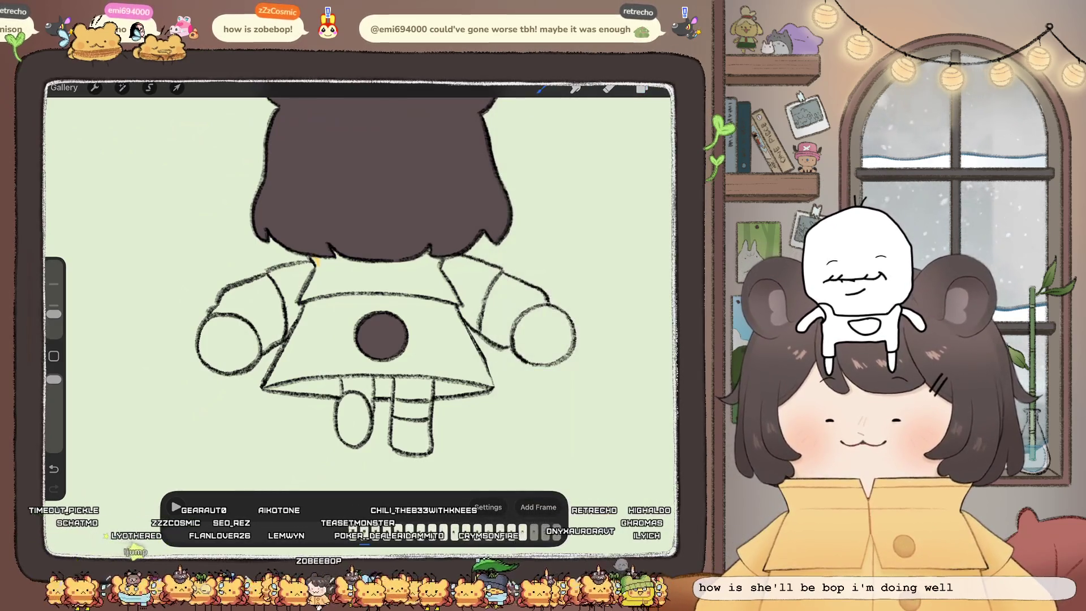
Step: Extend yellow lines along the left arm and the coat's left edge
mouse_move(237, 283)
left_mouse_down()
mouse_move(218, 306)
mouse_move(265, 345)
mouse_move(271, 376)
left_mouse_up()
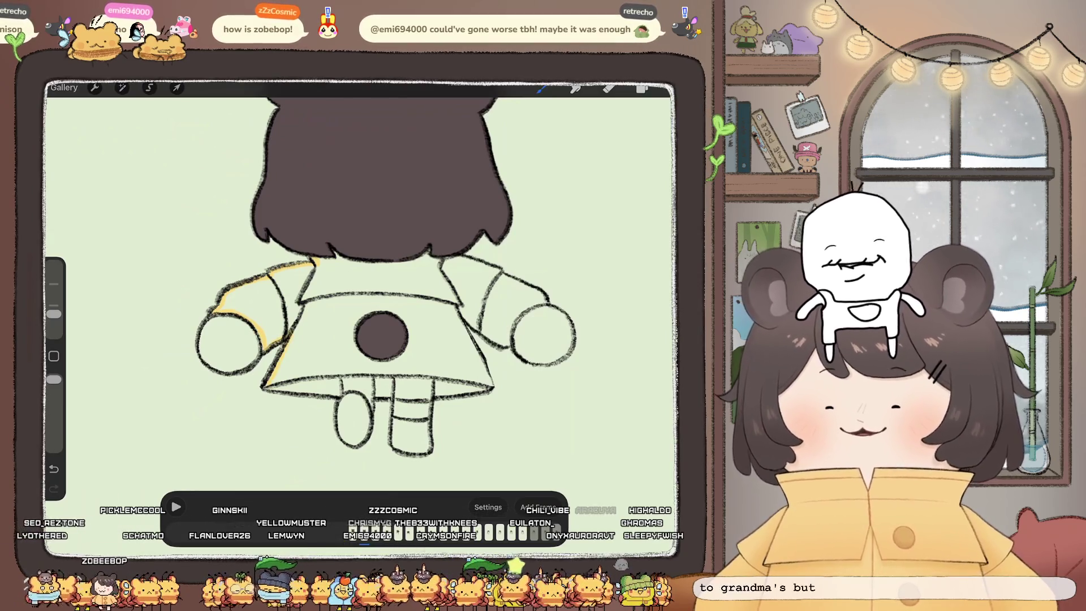
left_click_drag(381, 337, 407, 262)
left_click_drag(320, 237, 365, 319)
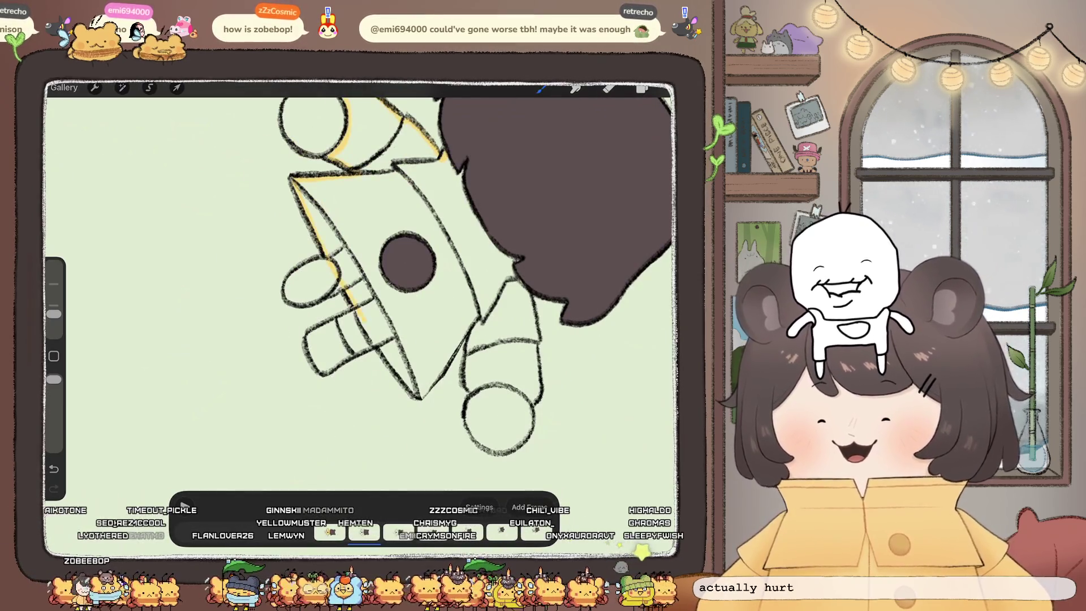
left_click_drag(407, 272, 362, 283)
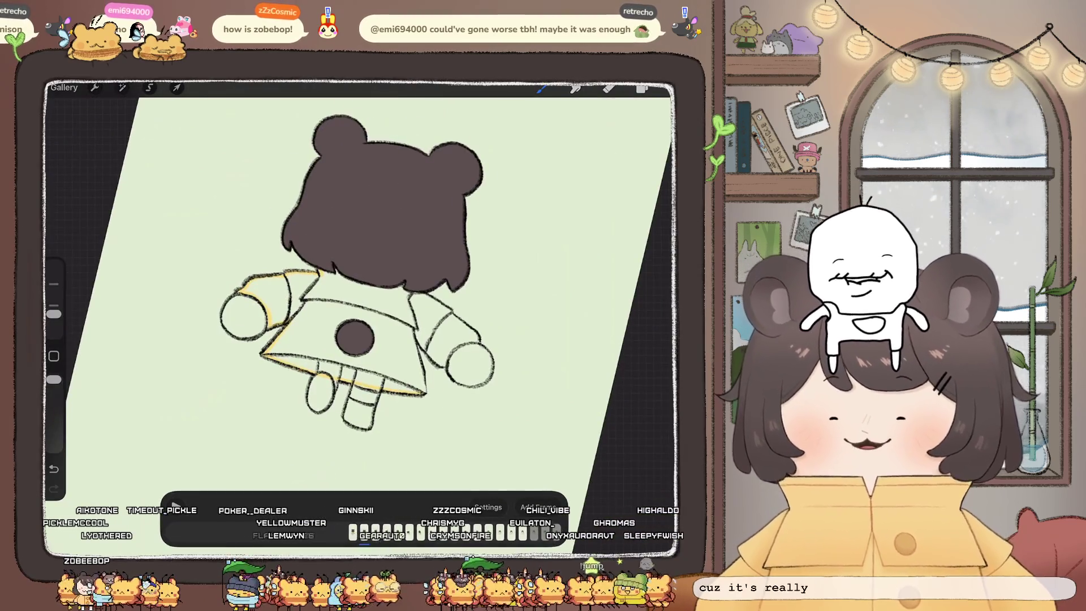
scroll(396, 339, "up", 5)
left_click(541, 89)
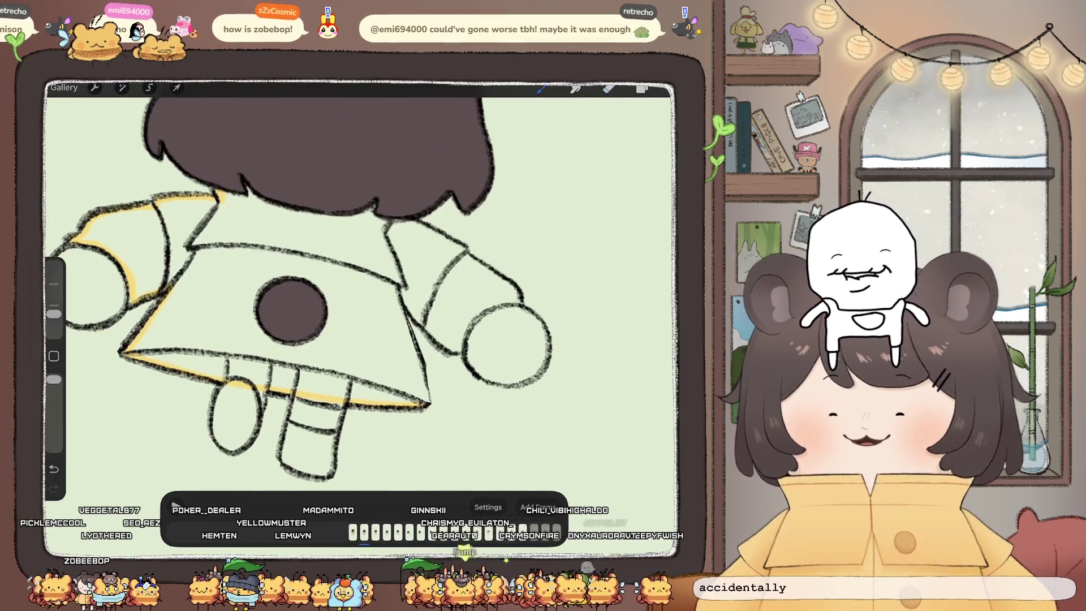
Step: Trace yellow along the coat's right edge and right sleeve, then ColorDrop yellow into the coat
left_click_drag(398, 291, 427, 399)
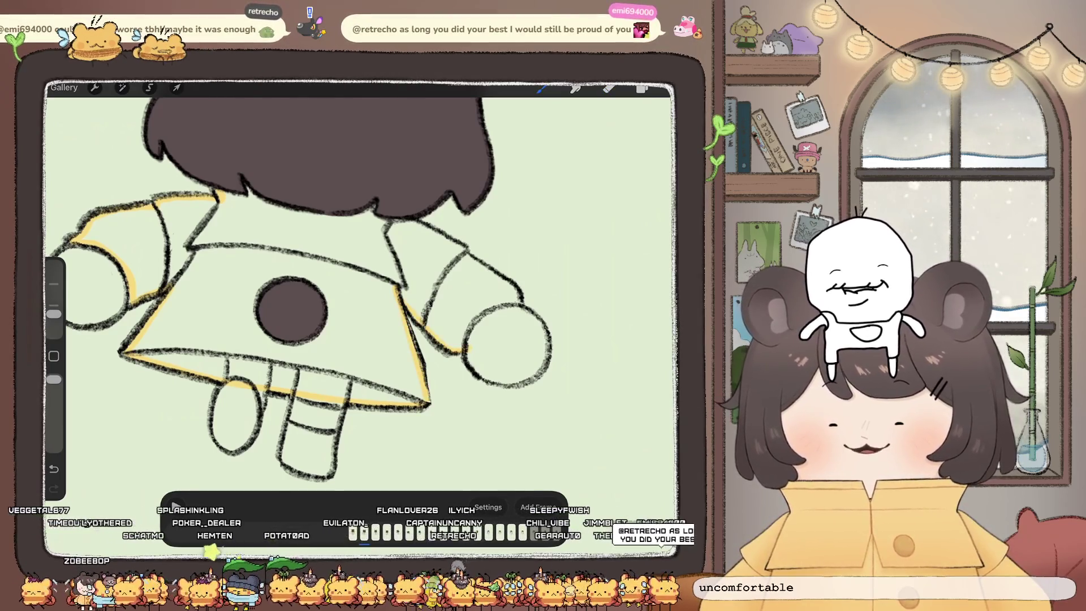
key("ctrl+z")
key("ctrl+shift+z")
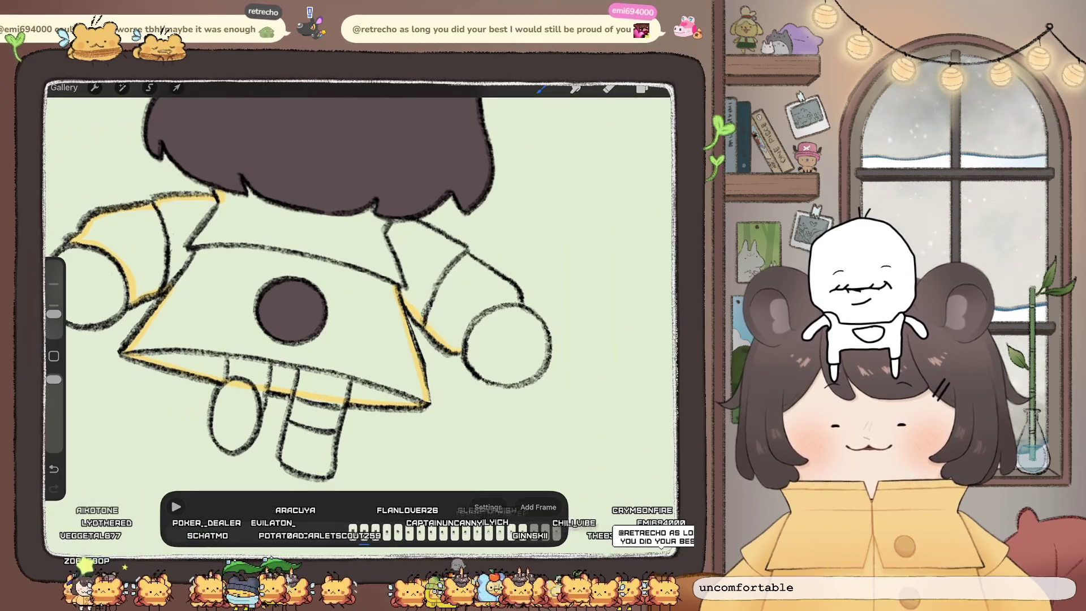
left_click_drag(465, 335, 512, 303)
left_click_drag(470, 256, 515, 291)
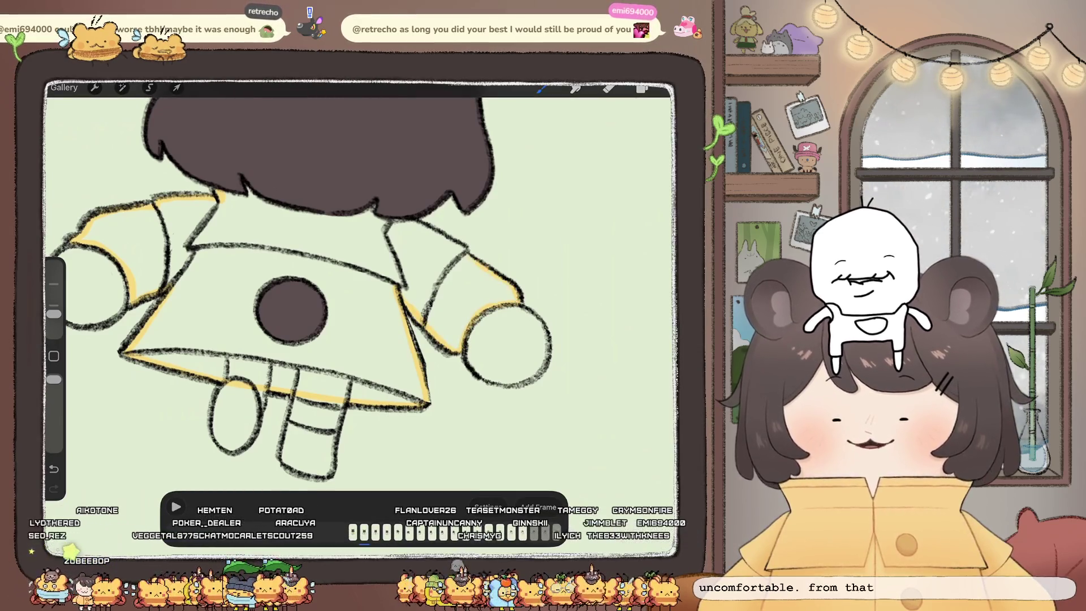
left_click_drag(396, 220, 468, 249)
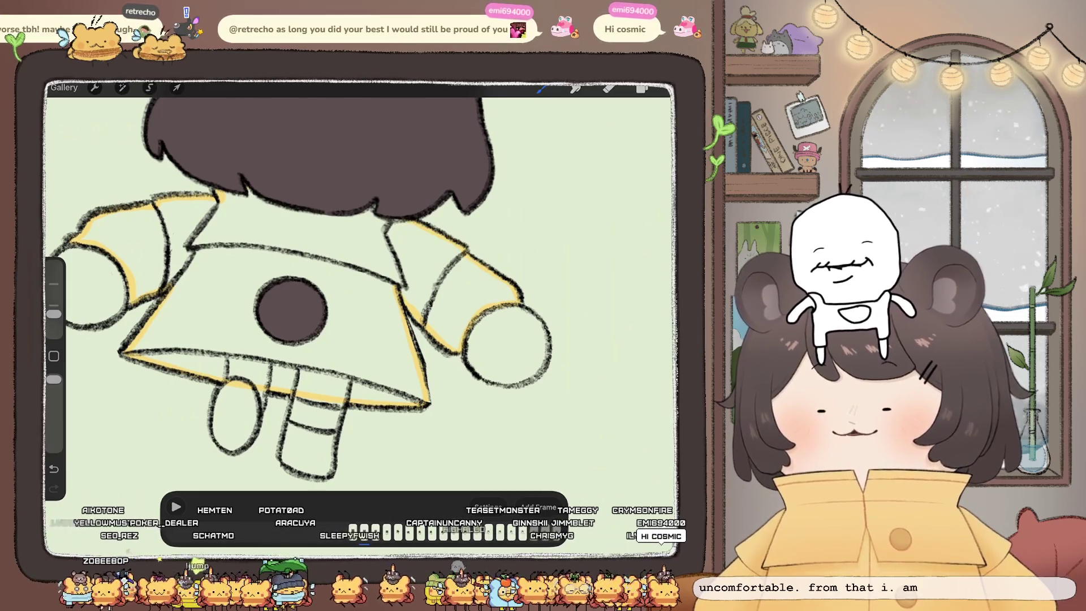
left_click_drag(642, 87, 272, 351)
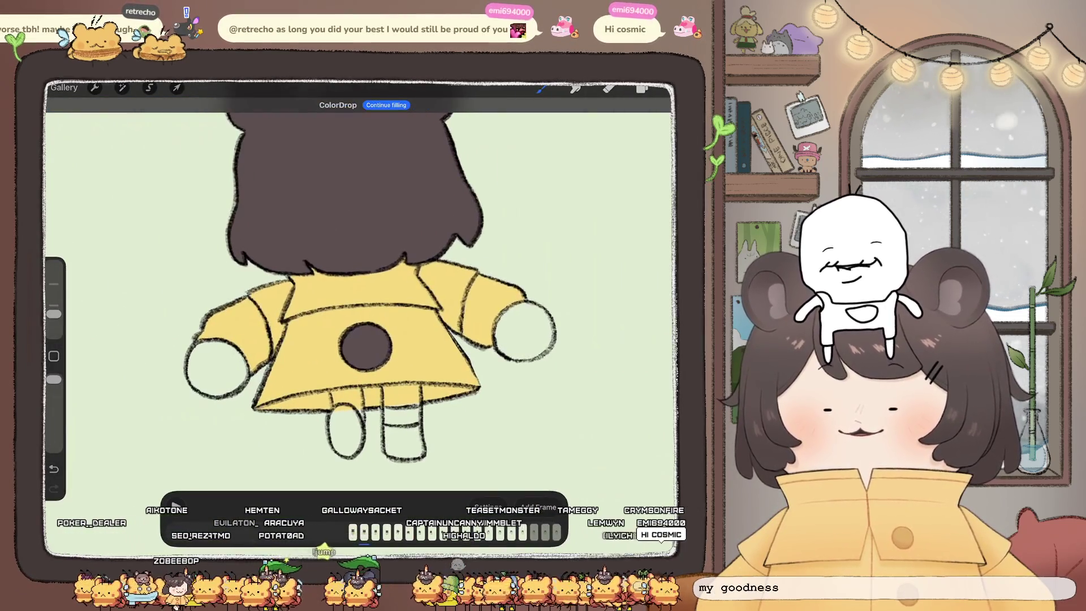
left_click(642, 87)
scroll(589, 316, "down", 3)
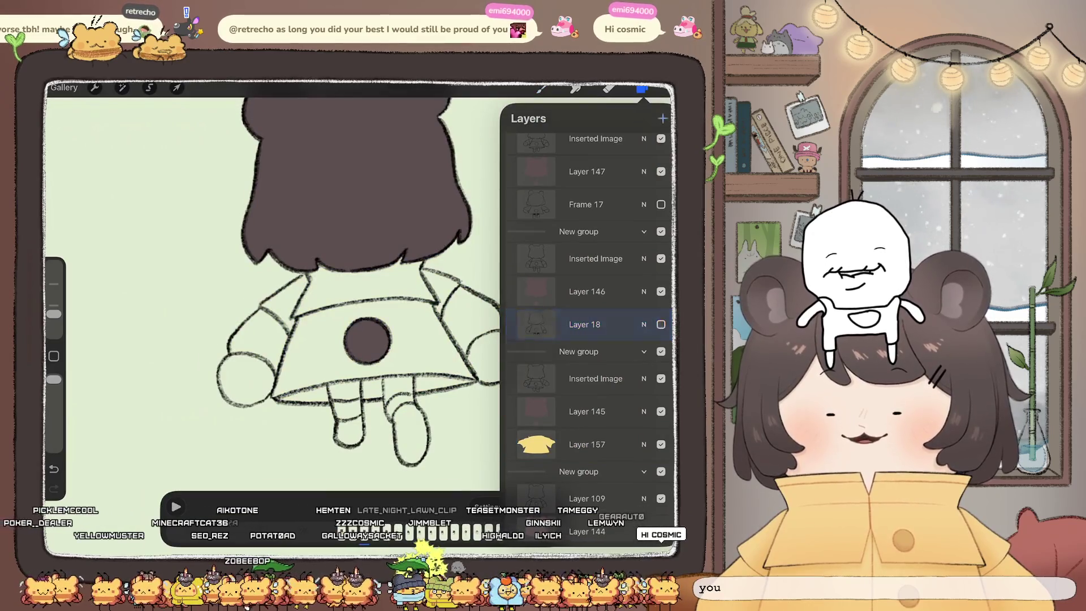
Step: On the Layer 18 frame, trace yellow along the left shoulder and coat's left edge, undoing a stray stroke
left_click(584, 324)
left_click(642, 87)
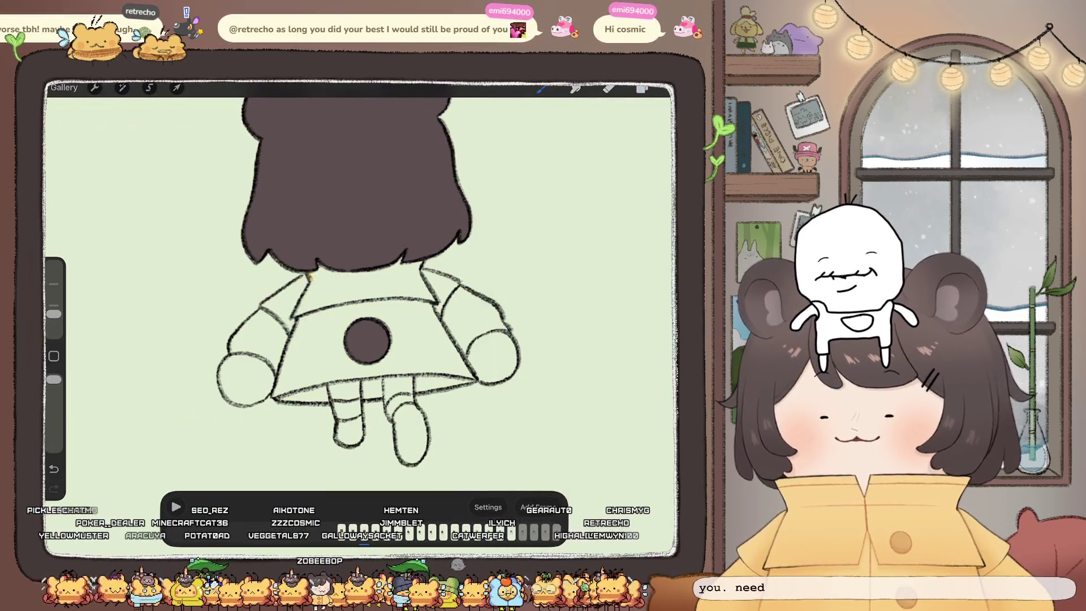
left_click_drag(308, 275, 262, 306)
scroll(362, 283, "left", 3)
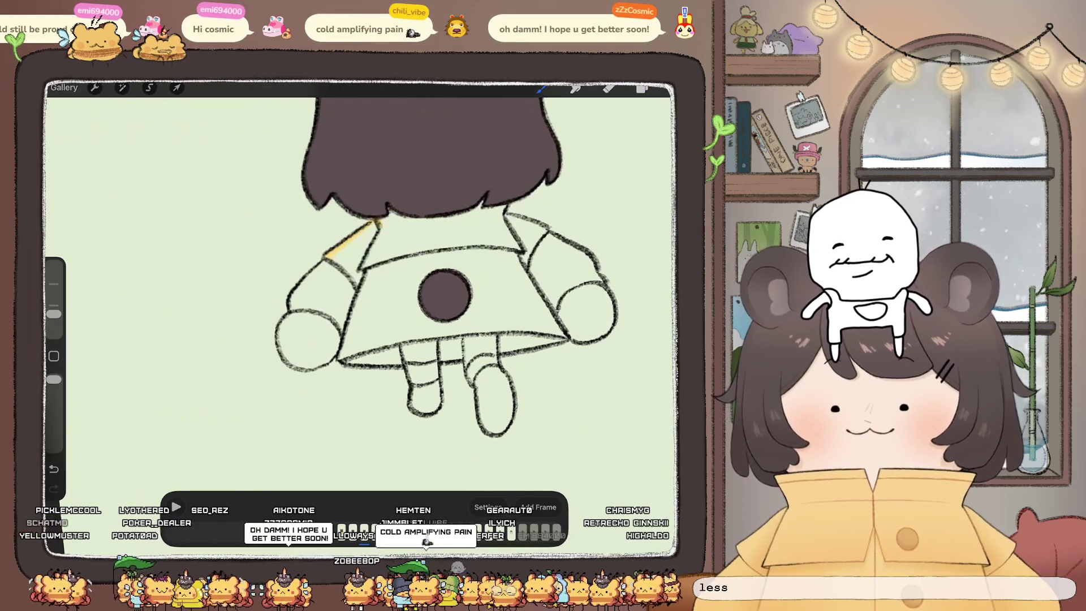
scroll(424, 282, "up", 2)
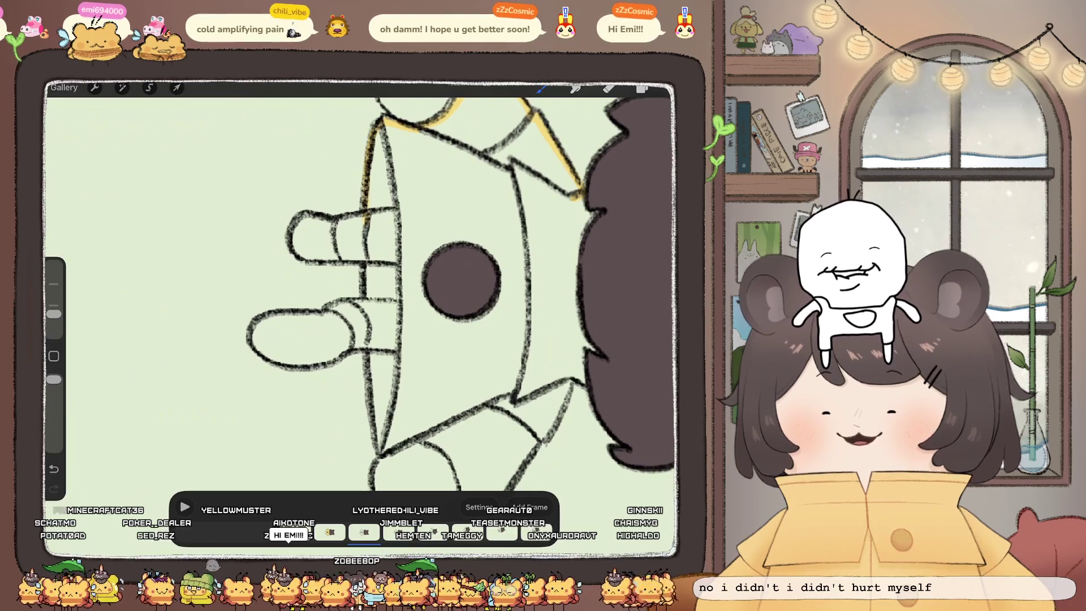
left_click_drag(378, 122, 373, 404)
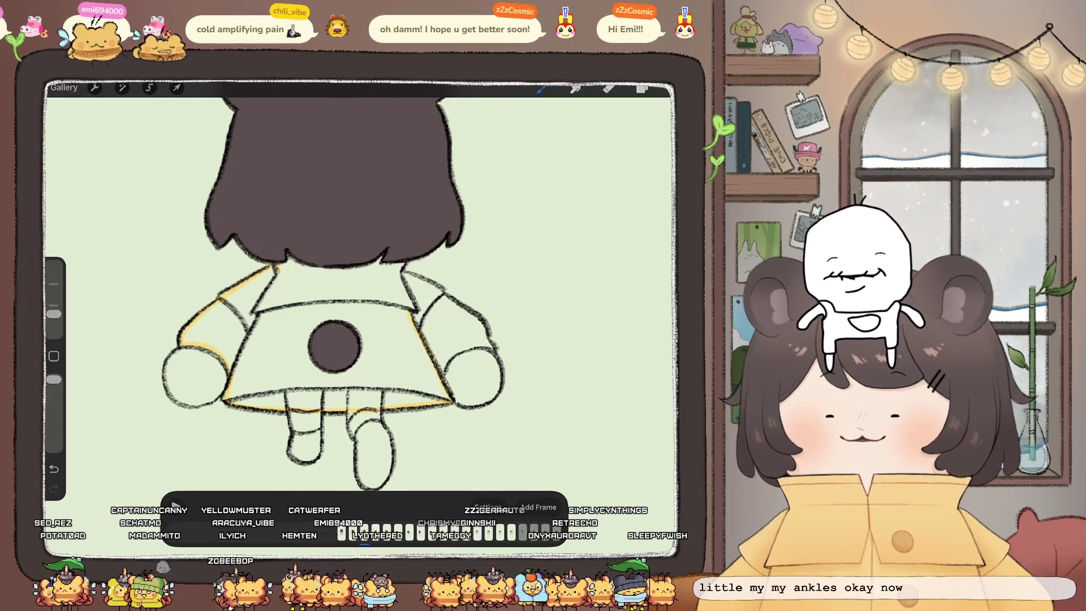
key("ctrl+z")
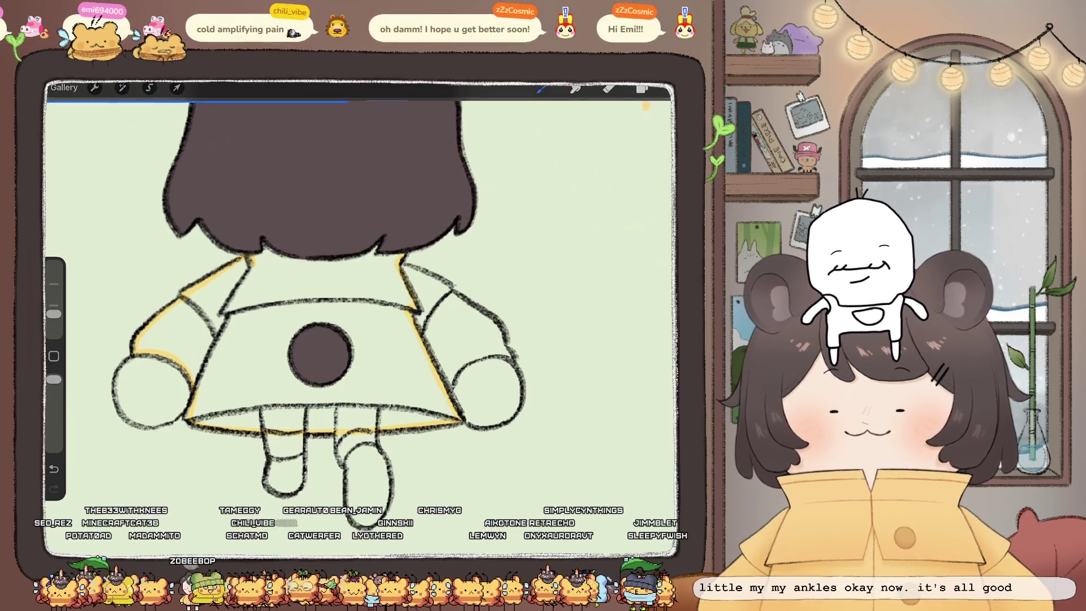
Step: ColorDrop yellow into the coat body, patch the right sleeve gap, and fill the sleeve
left_click_drag(642, 87, 254, 368)
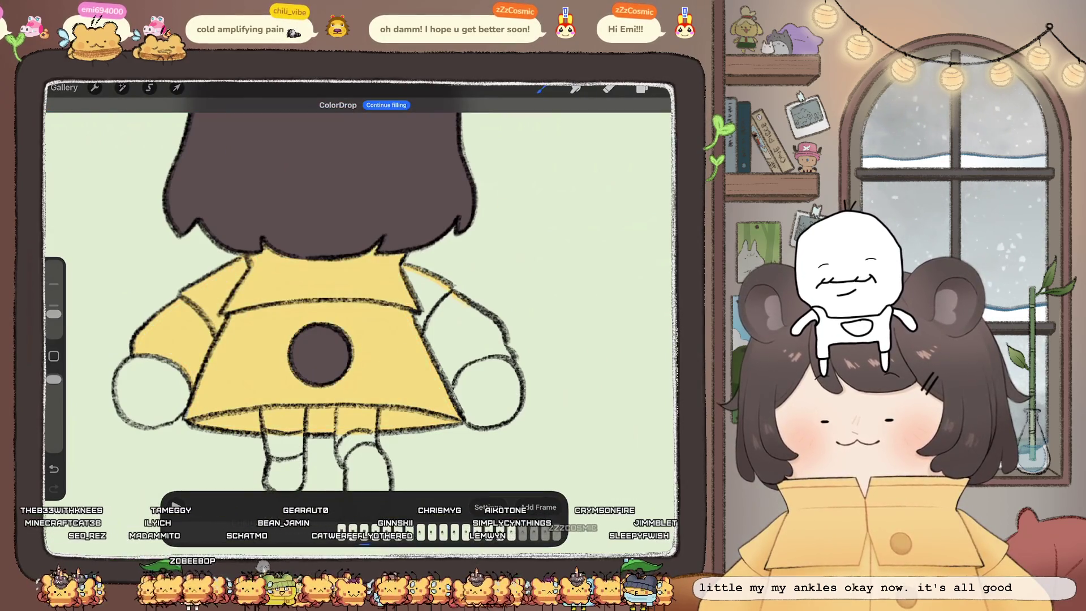
left_click_drag(466, 360, 483, 354)
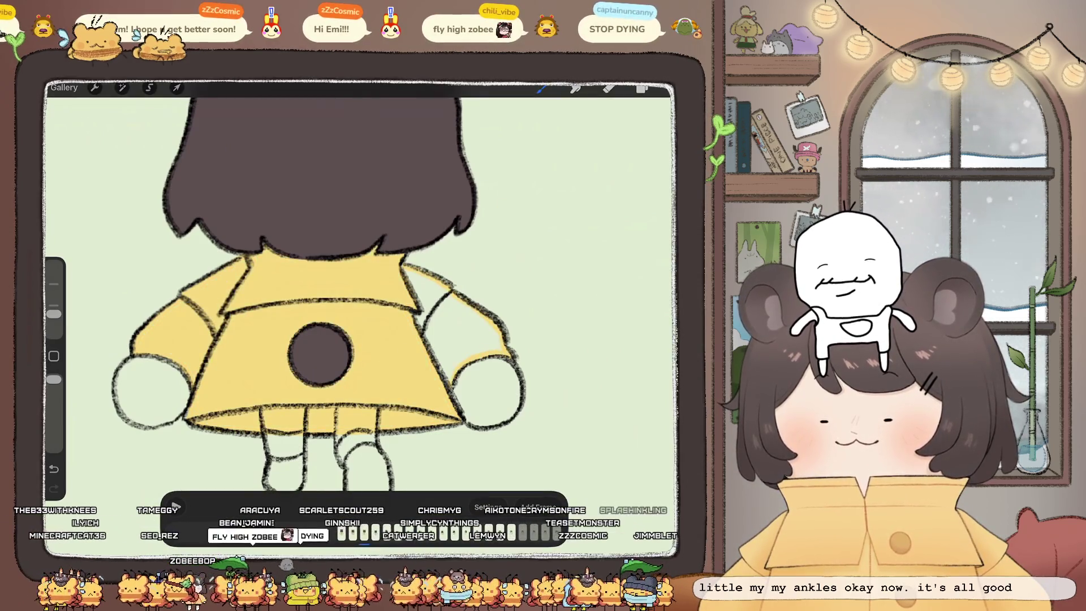
left_click_drag(642, 88, 470, 328)
Step: Select the next frame's colour layer and trace yellow along the left collar and coat side
left_click(642, 88)
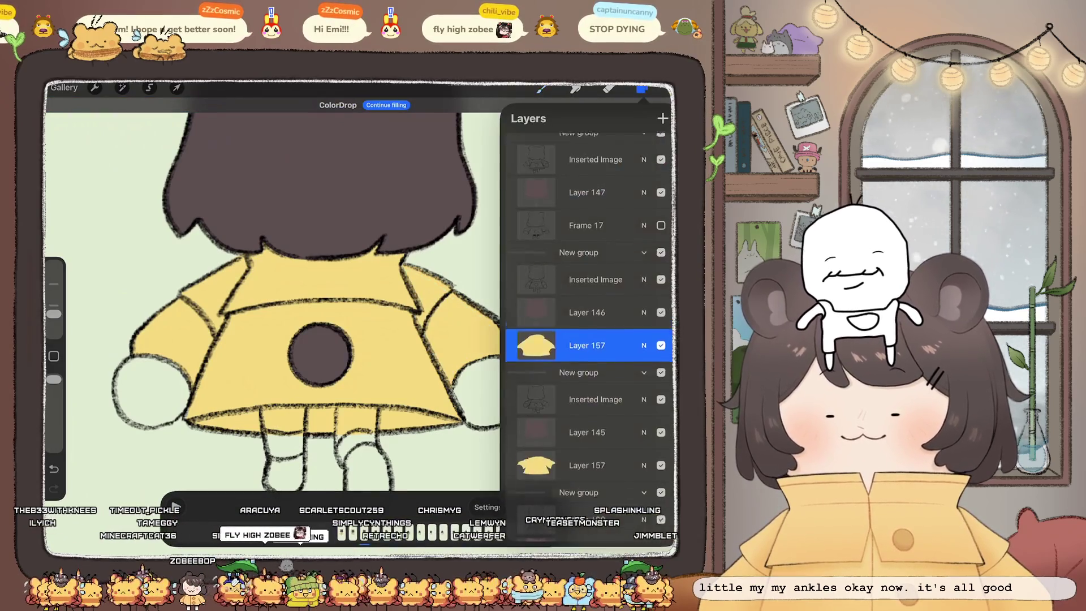
left_click(588, 307)
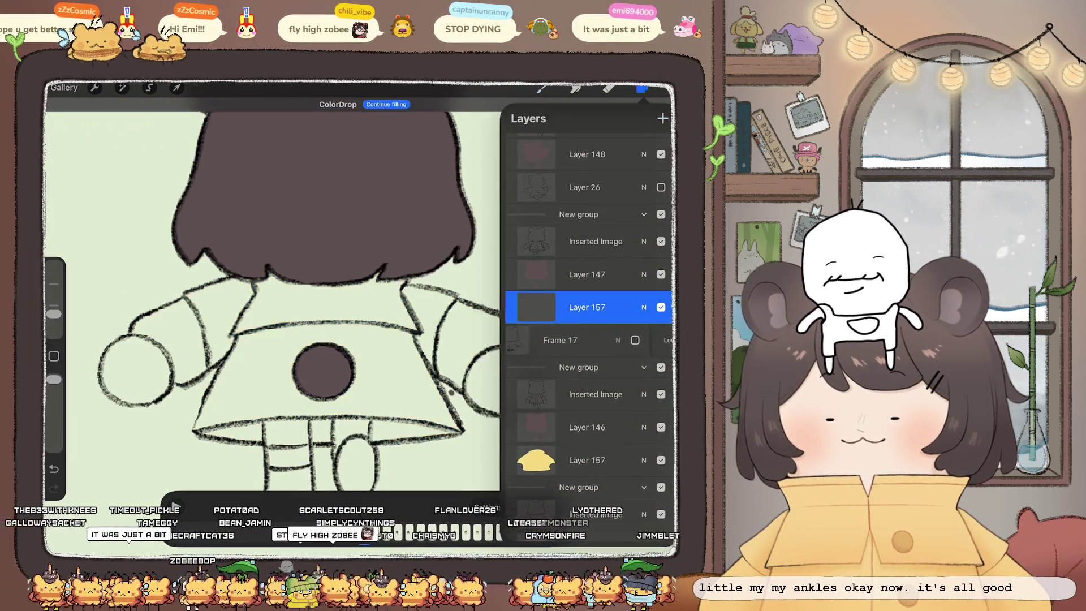
left_click(642, 88)
left_click_drag(320, 370, 399, 347)
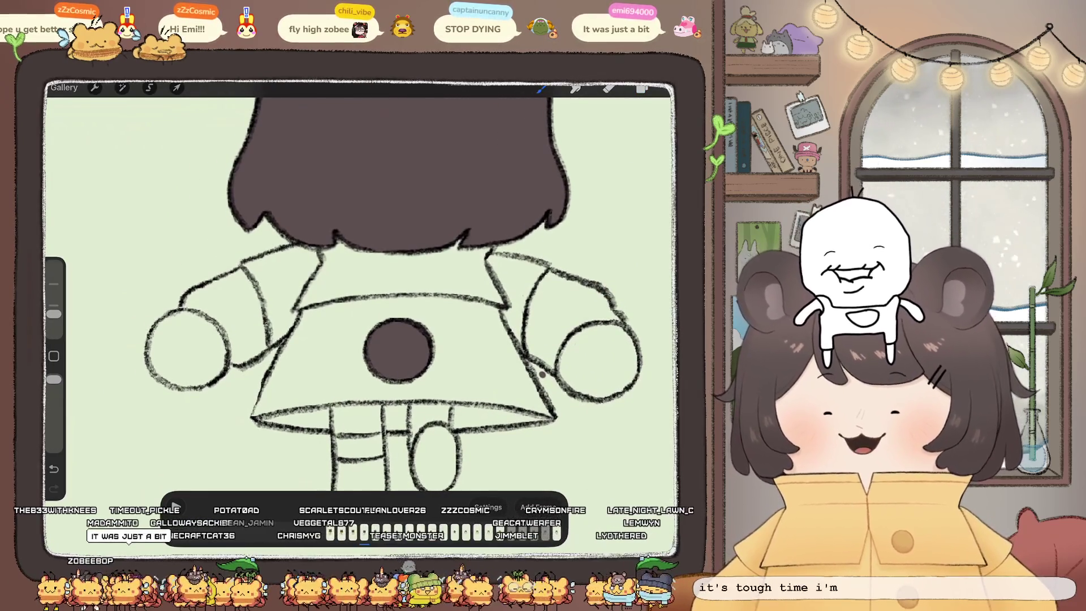
mouse_move(266, 252)
left_mouse_down()
mouse_move(182, 305)
mouse_move(235, 363)
left_mouse_up()
left_click_drag(292, 326, 265, 389)
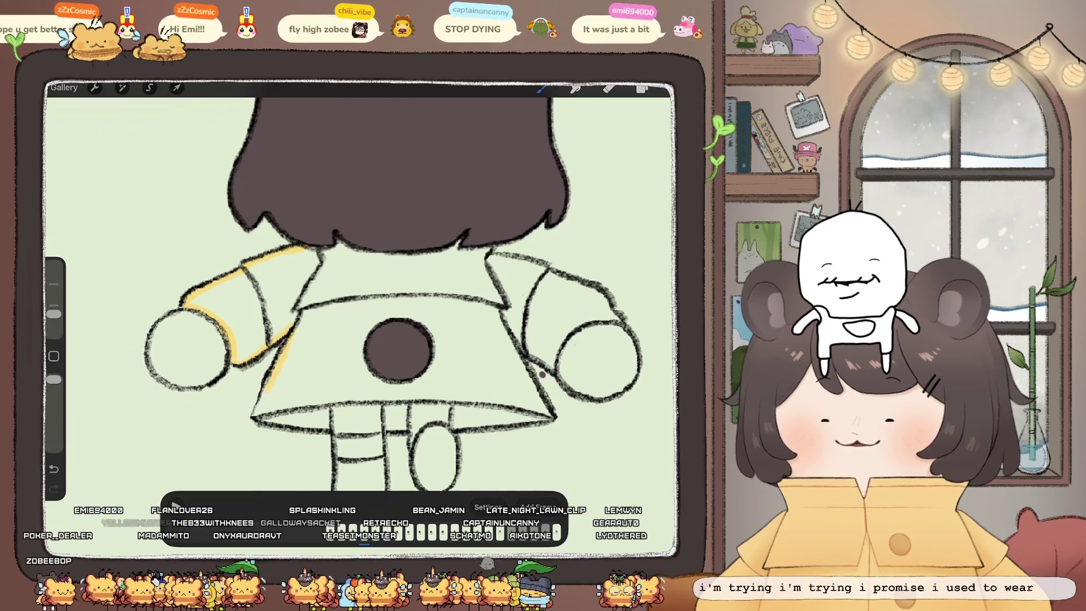
Step: Rotate the canvas, then reselect the correct colour layer and return to the brush
left_click_drag(541, 374, 399, 429)
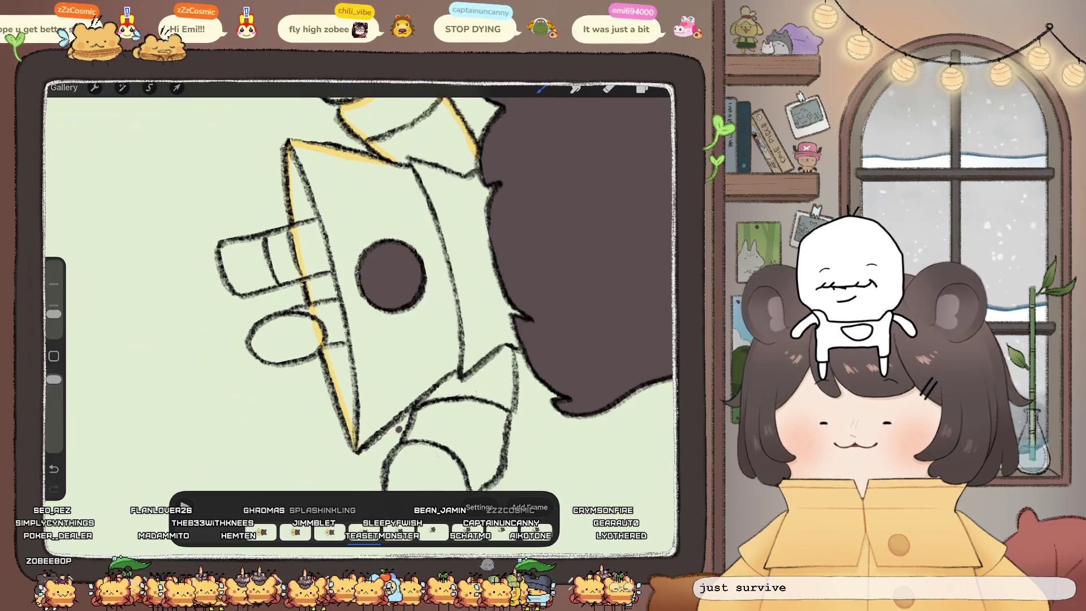
mouse_move(399, 429)
left_mouse_down()
mouse_move(489, 367)
mouse_move(448, 336)
left_mouse_up()
left_click(641, 88)
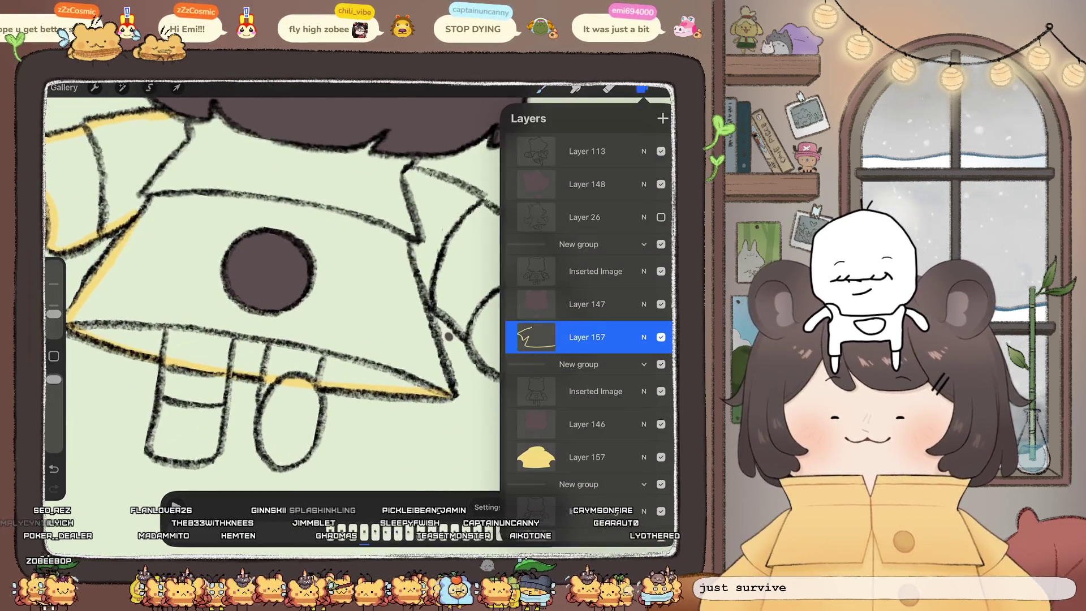
left_click(609, 89)
left_click(641, 89)
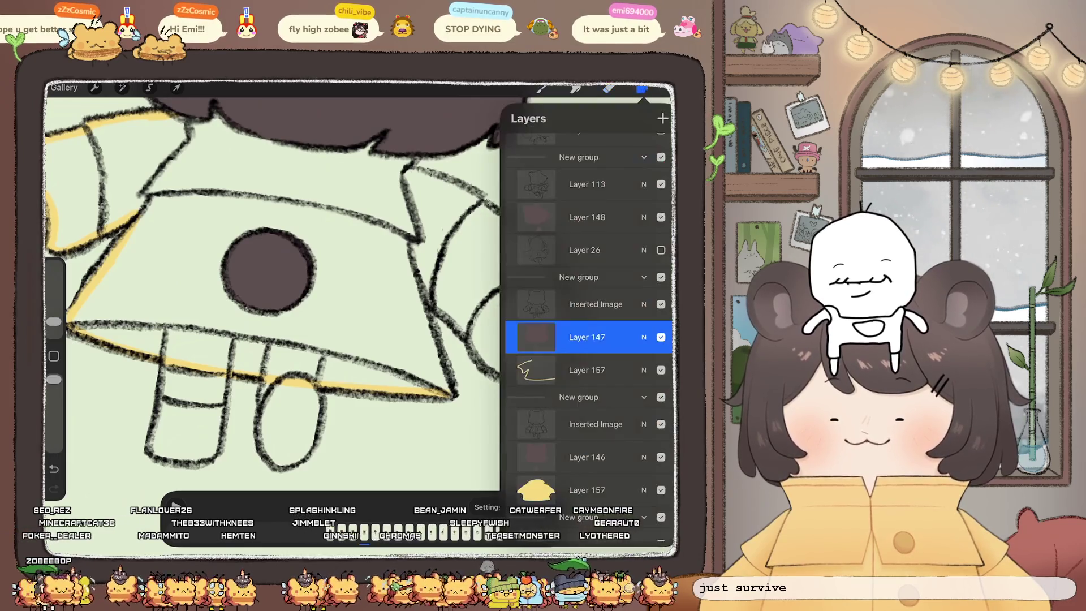
left_click(582, 368)
left_click(541, 88)
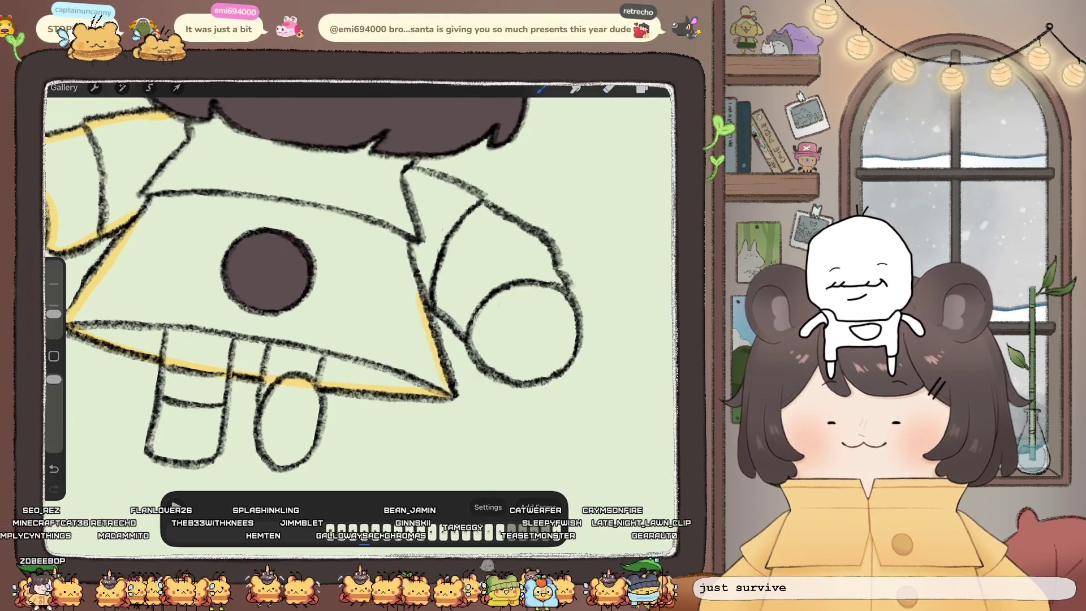
Step: Trace yellow along the coat's right edge and sleeve top, then ColorDrop yellow into coat and collar
mouse_move(419, 294)
left_mouse_down()
mouse_move(453, 393)
mouse_move(472, 307)
mouse_move(563, 280)
left_mouse_up()
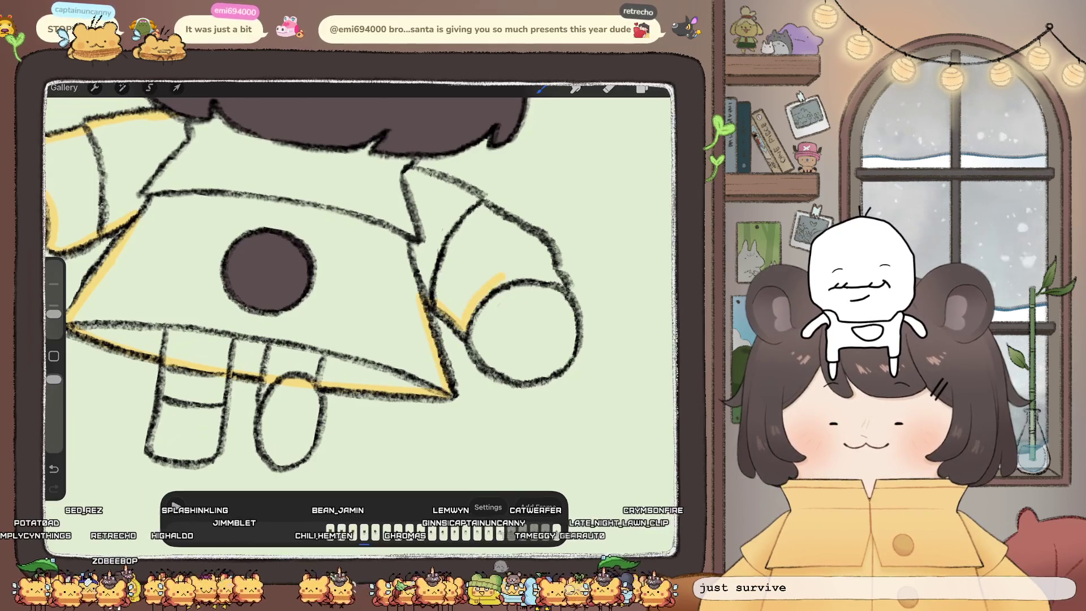
left_click_drag(407, 169, 560, 274)
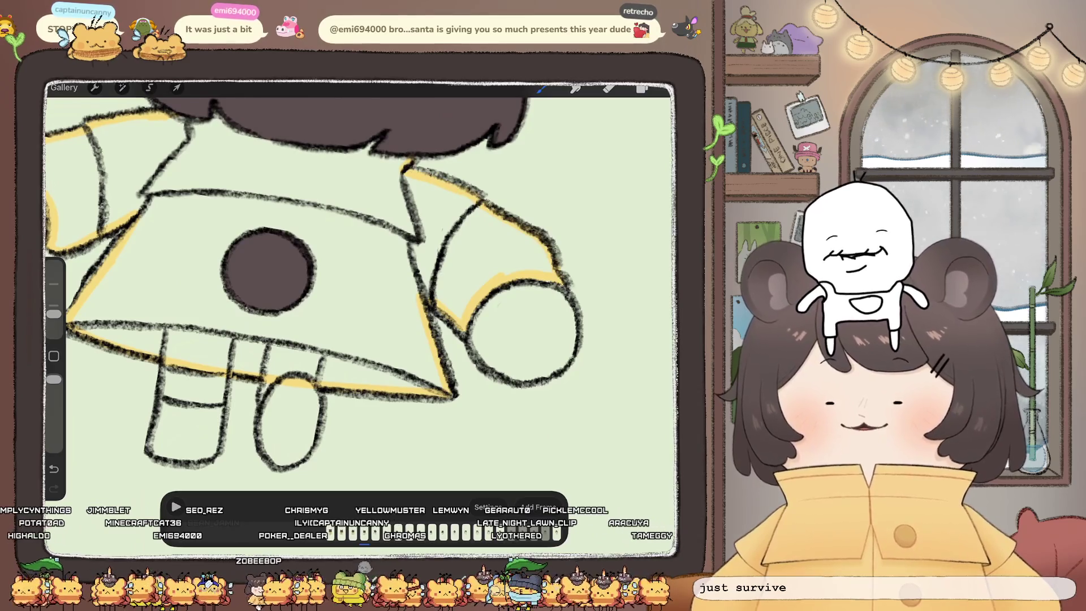
left_click_drag(642, 88, 339, 260)
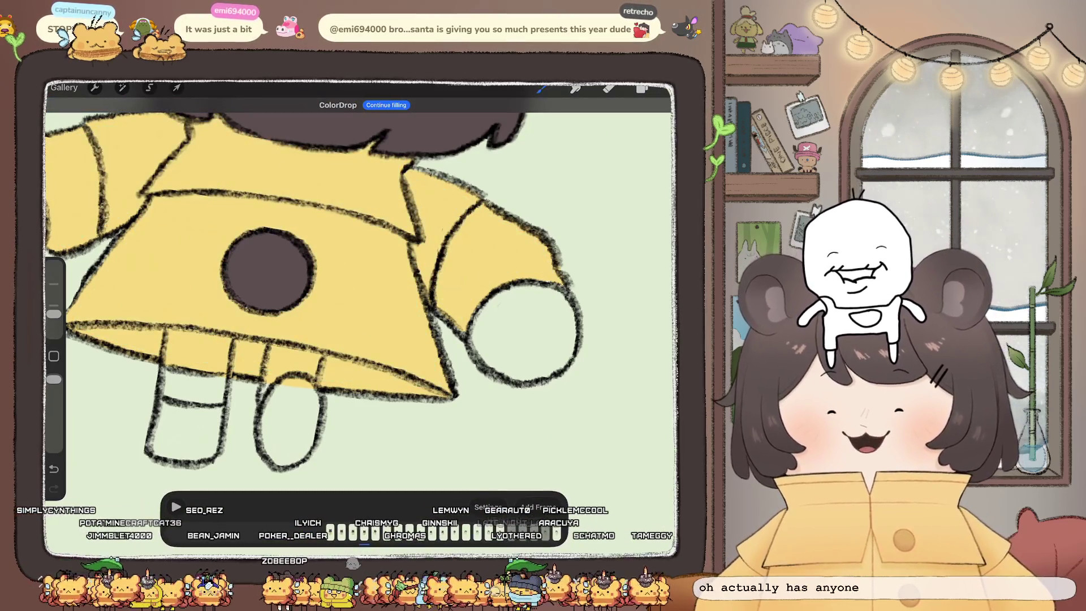
scroll(339, 277, "down", 5)
scroll(361, 271, "up", 3)
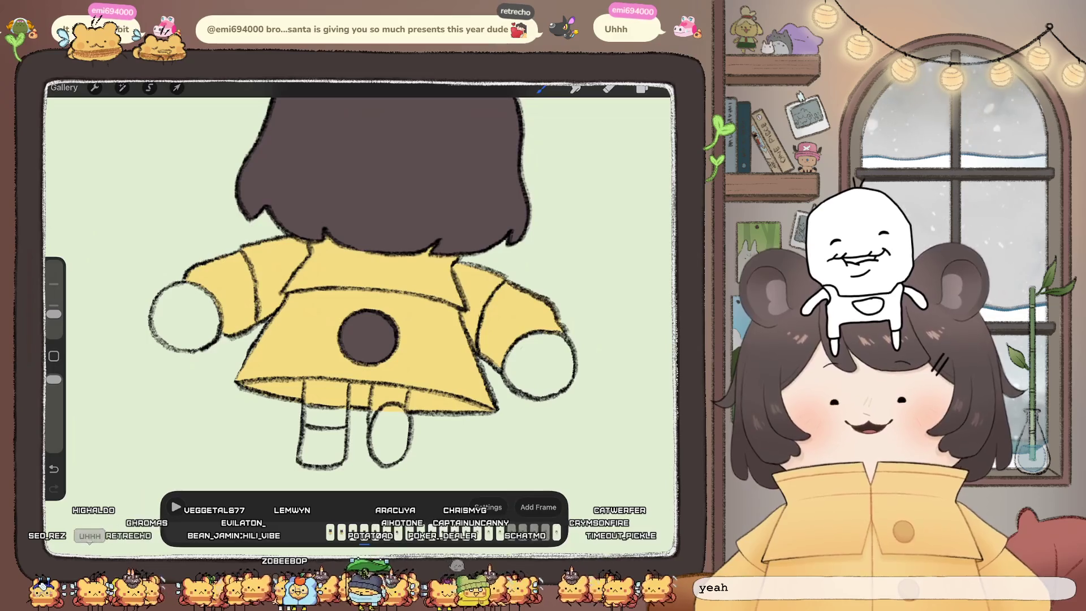
Step: Select this frame's Layer 157 fill layer
left_click(642, 89)
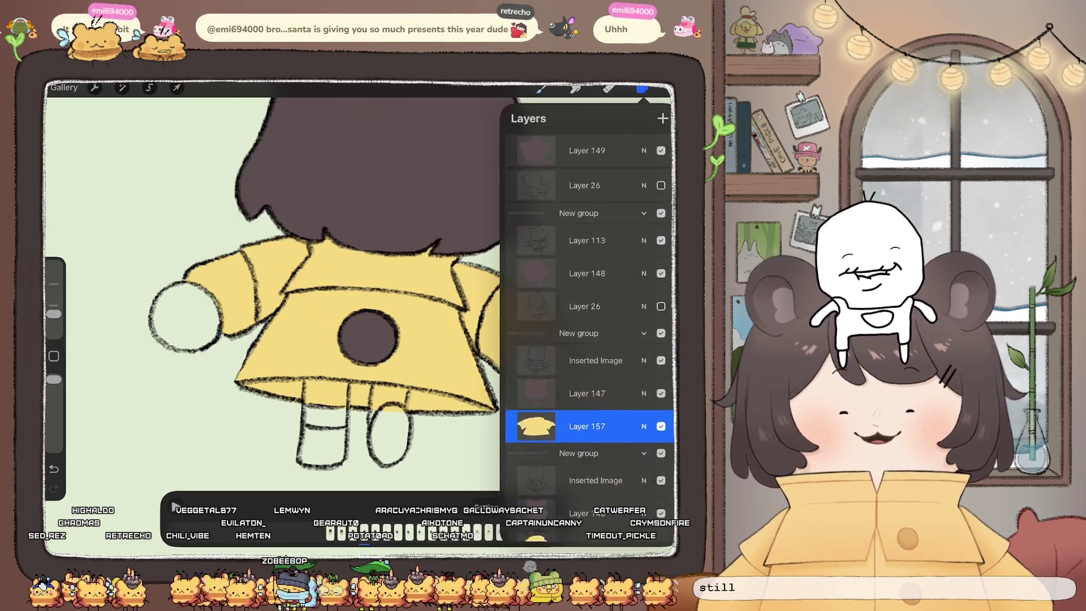
left_click(587, 320)
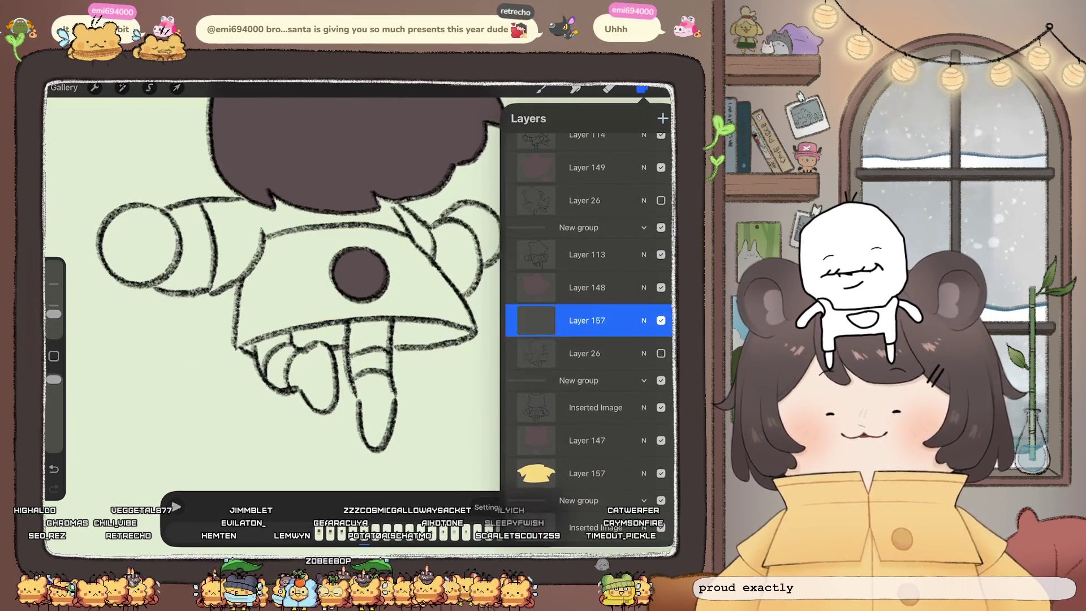
left_click_drag(622, 353, 543, 353)
left_click(642, 88)
left_click_drag(360, 271, 451, 290)
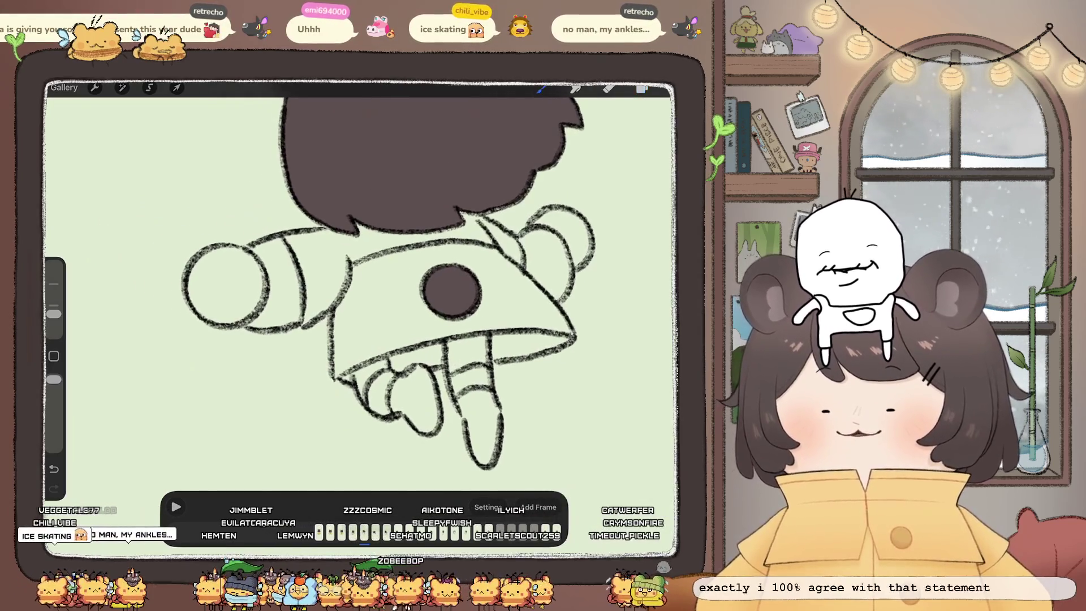
Step: Seal gaps at the sleeve top, lower-left and right side in yellow, then ColorDrop yellow into the coat
left_click_drag(331, 232, 266, 306)
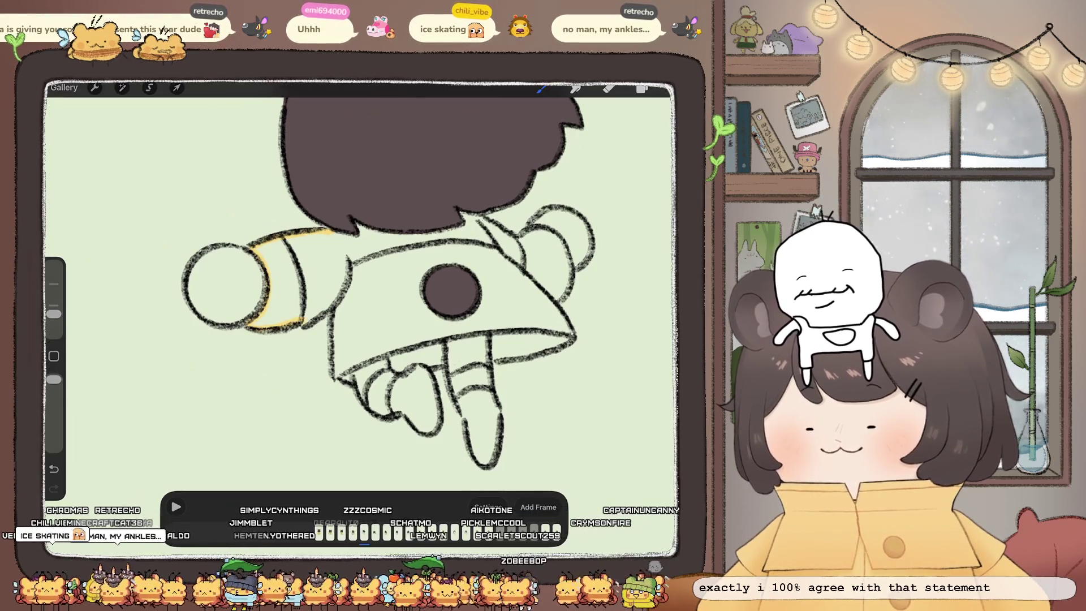
left_click_drag(333, 330, 338, 375)
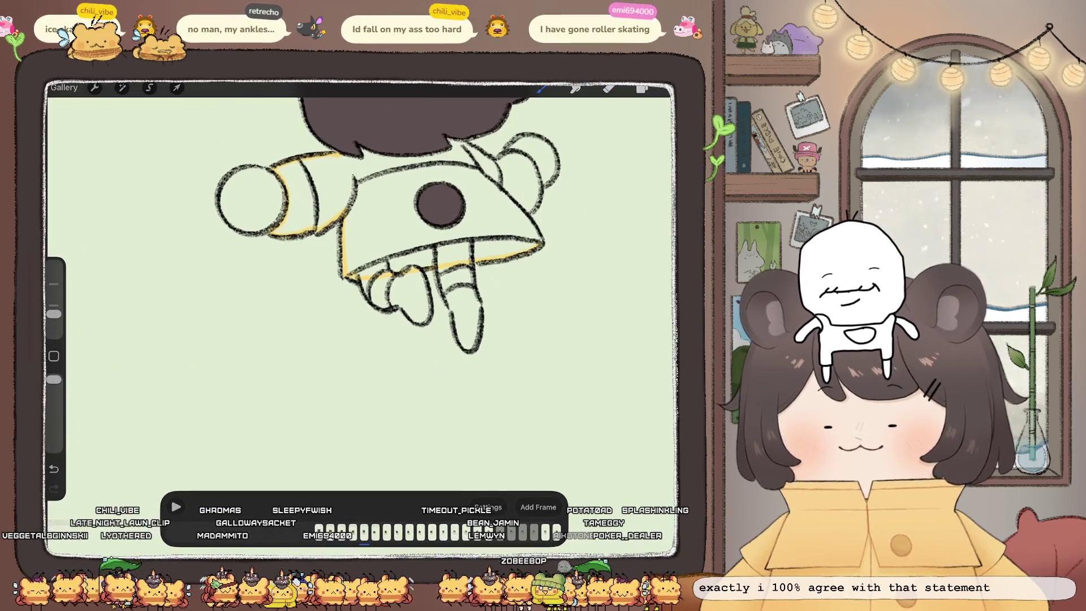
left_click_drag(530, 164, 537, 176)
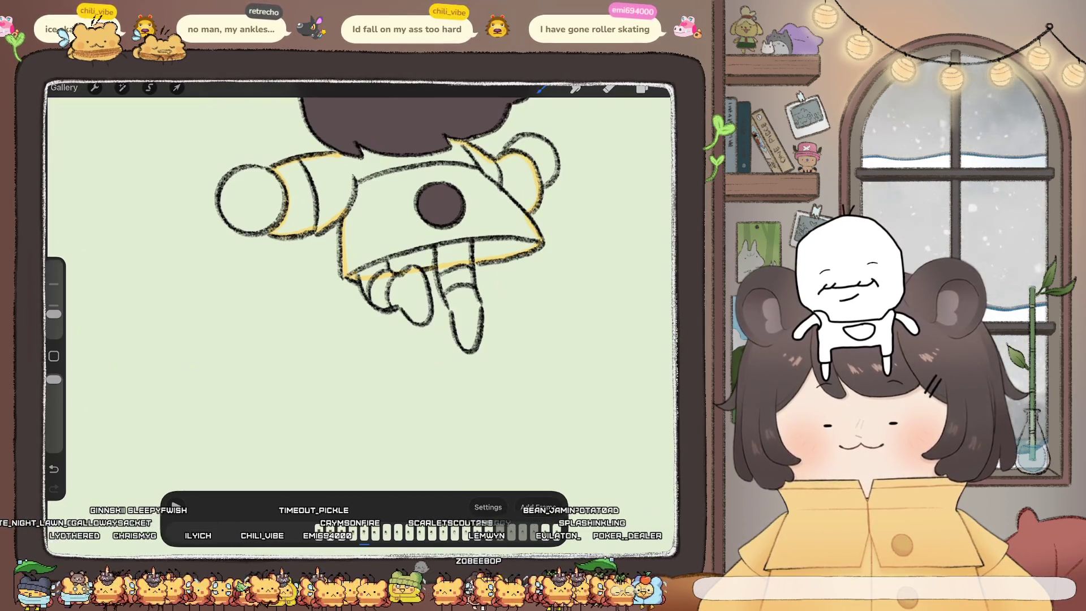
left_click_drag(642, 88, 396, 238)
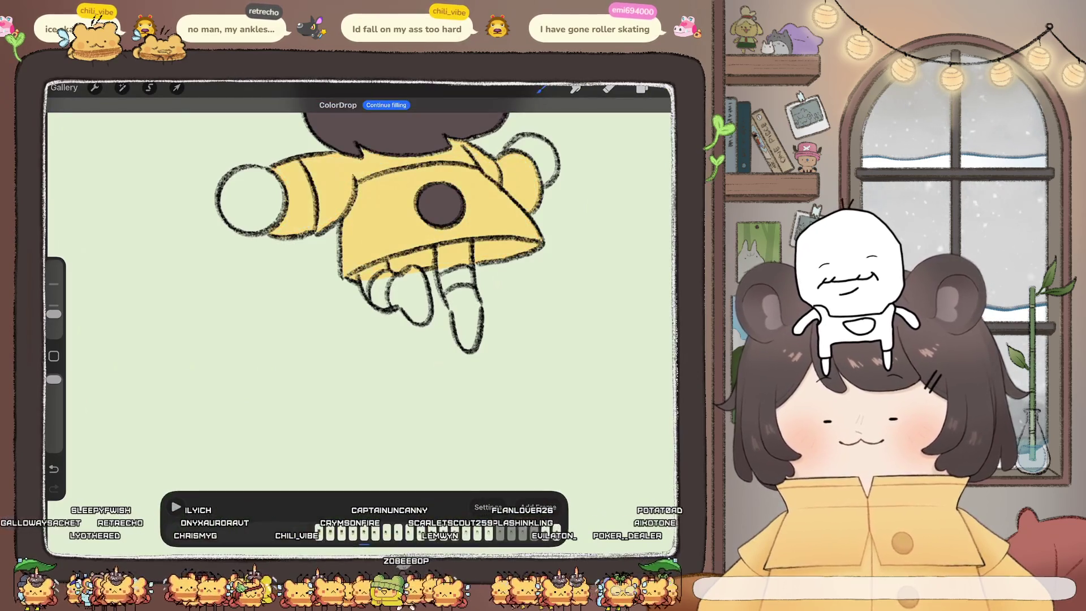
scroll(339, 272, "up", 5)
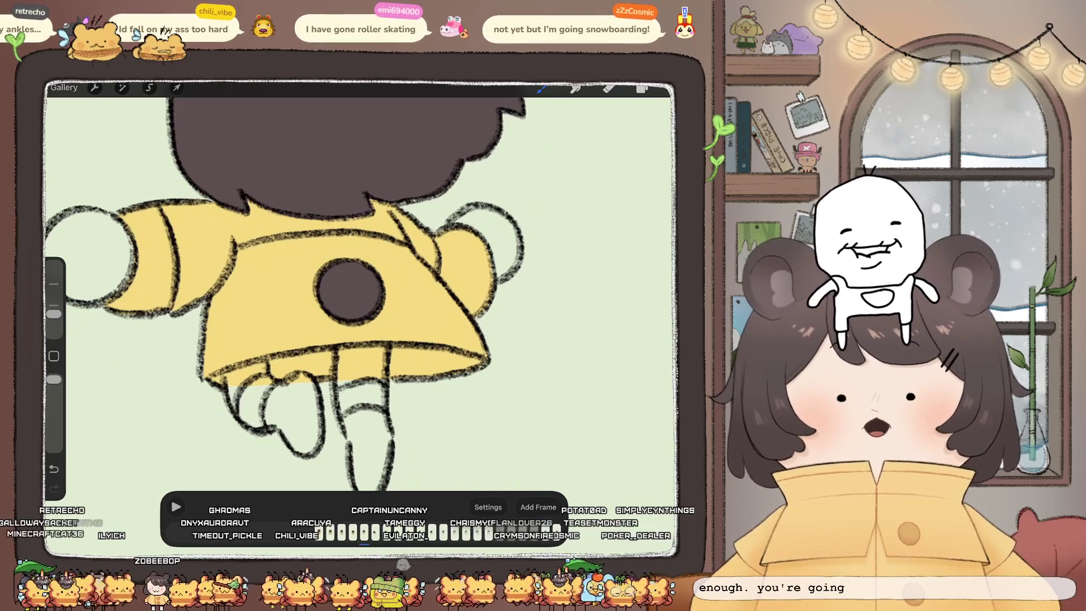
scroll(283, 283, "up", 2)
Step: Select the next frame's fill layer Layer 157
left_click(642, 88)
scroll(588, 311, "up", 1)
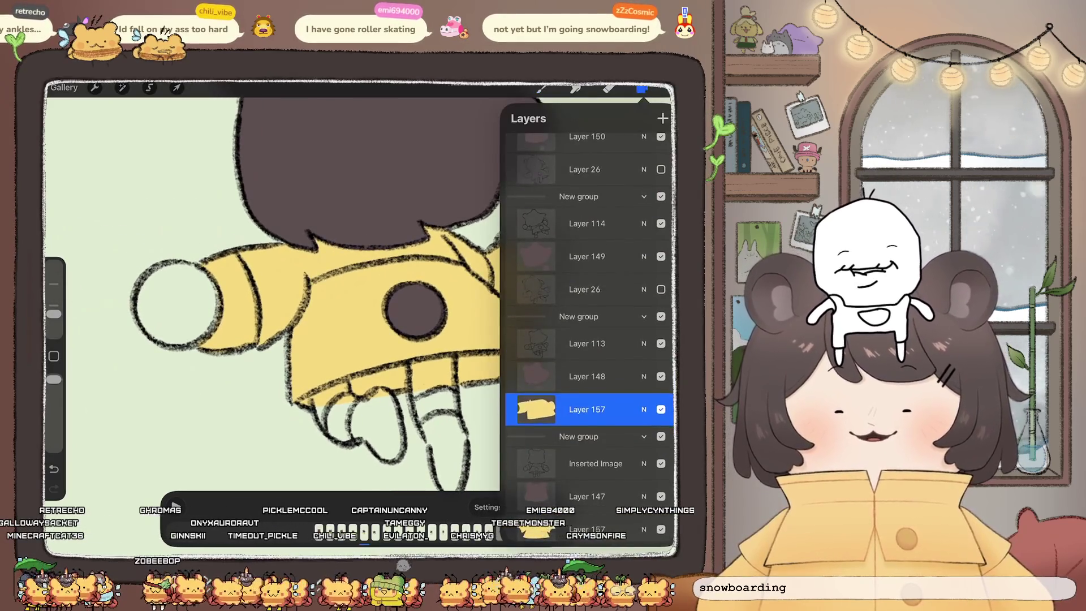
left_click(584, 289)
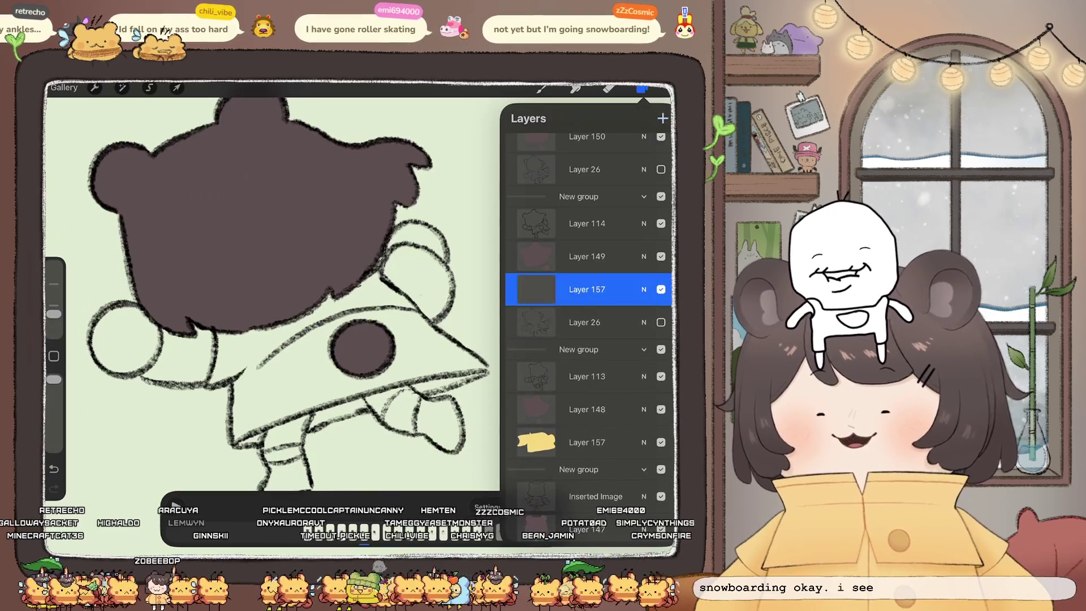
left_click_drag(622, 289, 565, 289)
left_click(656, 289)
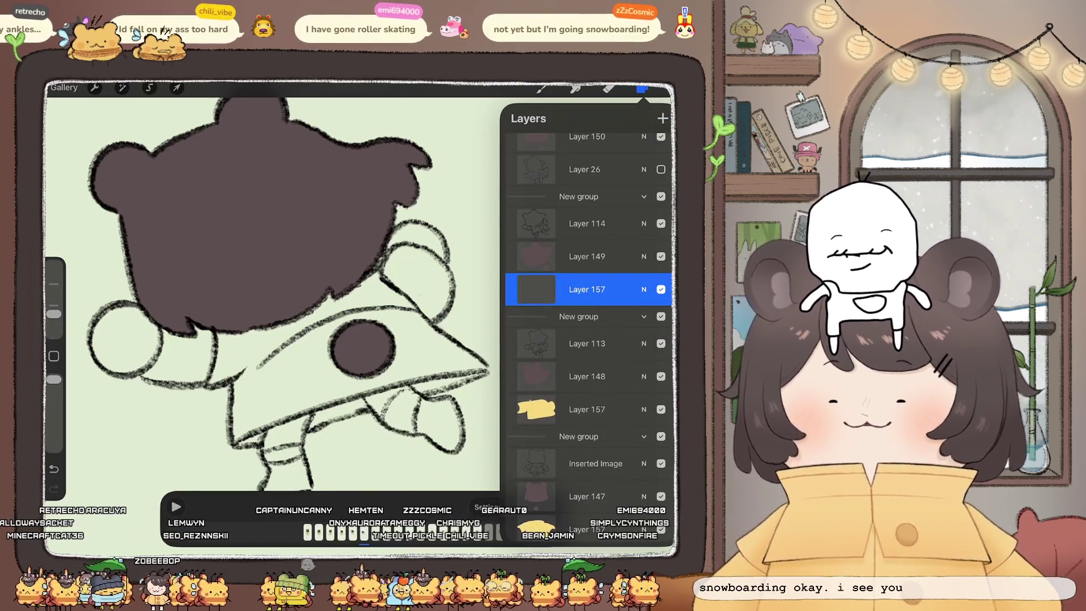
left_click(542, 88)
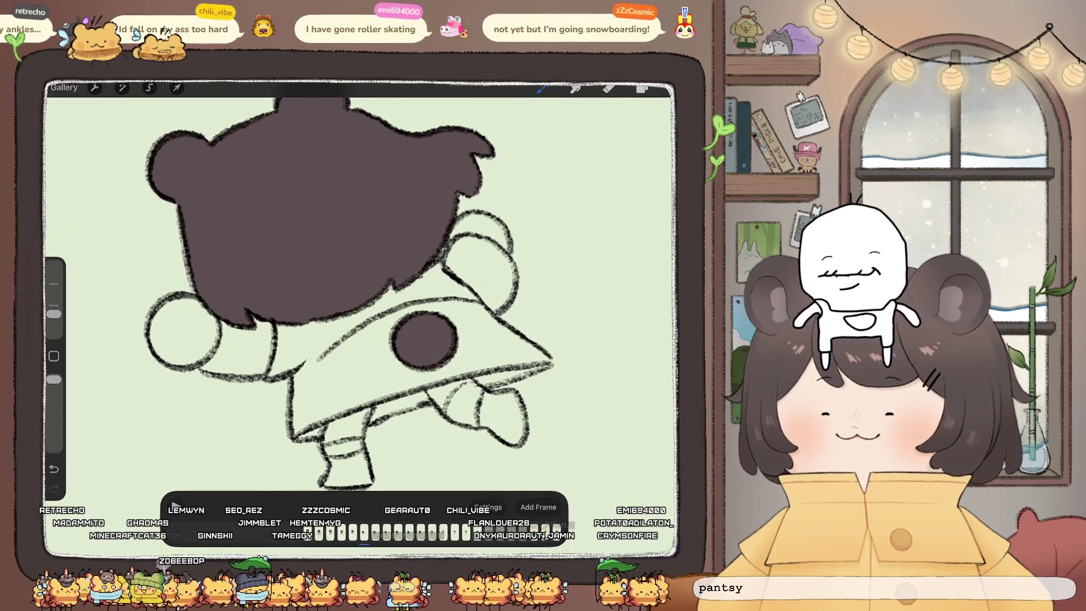
left_click_drag(424, 339, 472, 316)
Step: Line the sleeve, side, right and top edges of the coat with yellow
left_click_drag(252, 338, 232, 349)
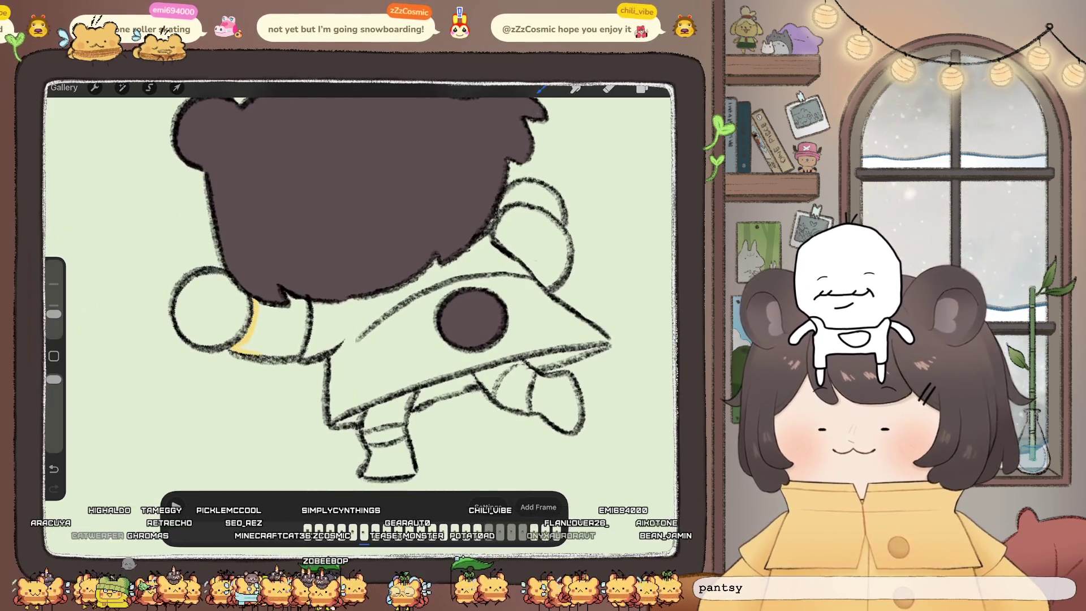
left_click_drag(334, 353, 333, 413)
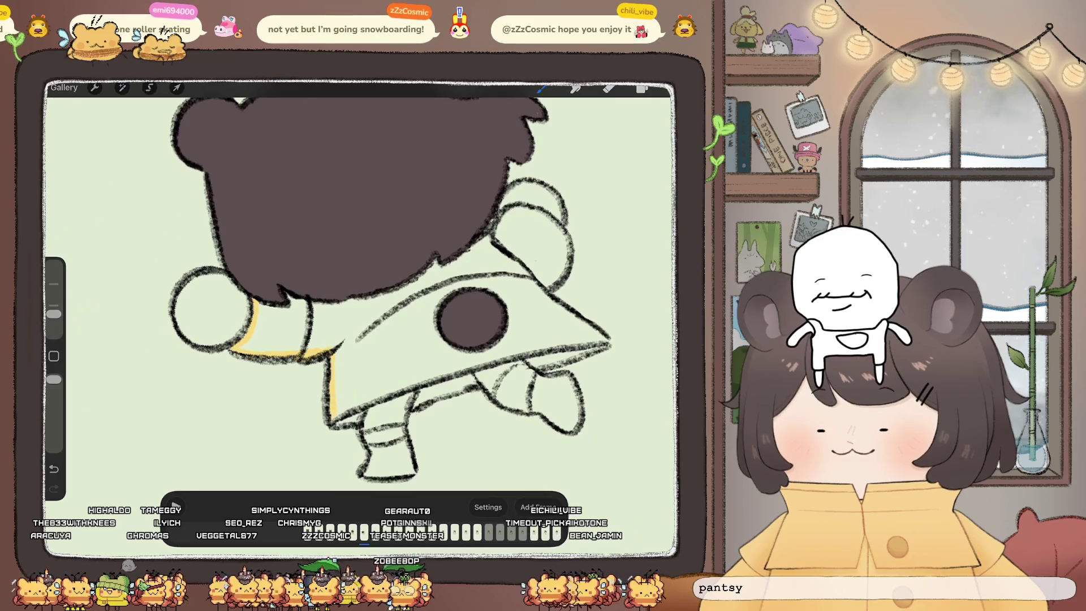
left_click_drag(395, 255, 317, 316)
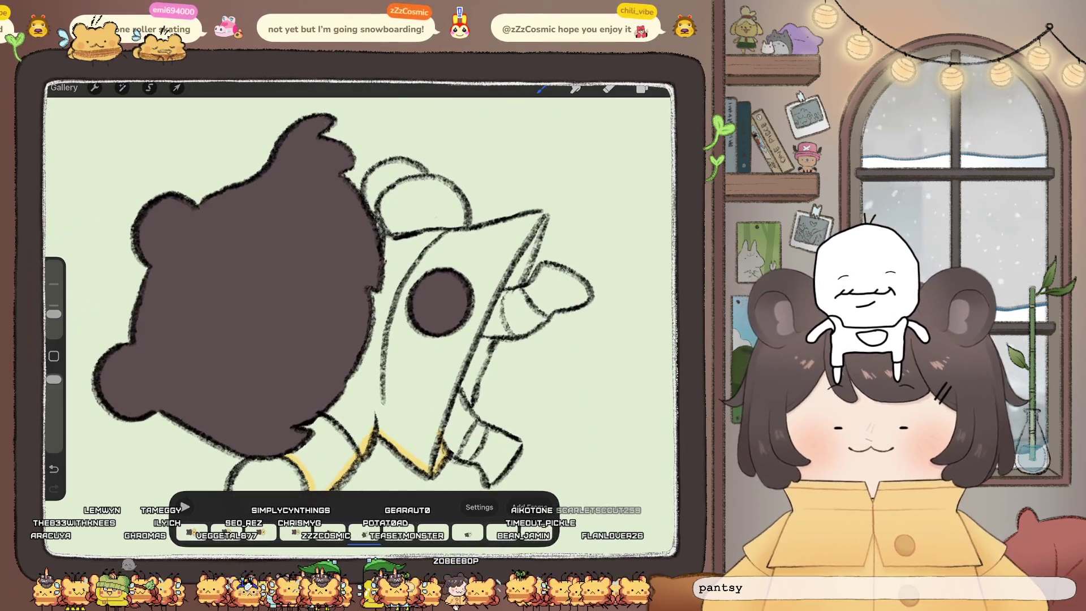
left_click_drag(446, 461, 490, 339)
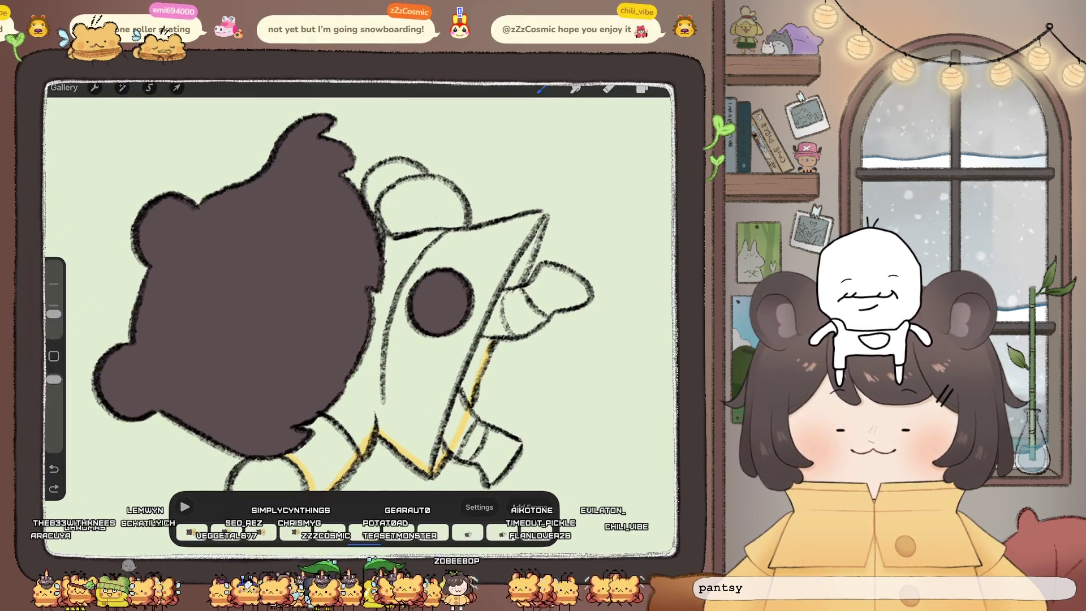
left_click_drag(543, 214, 501, 223)
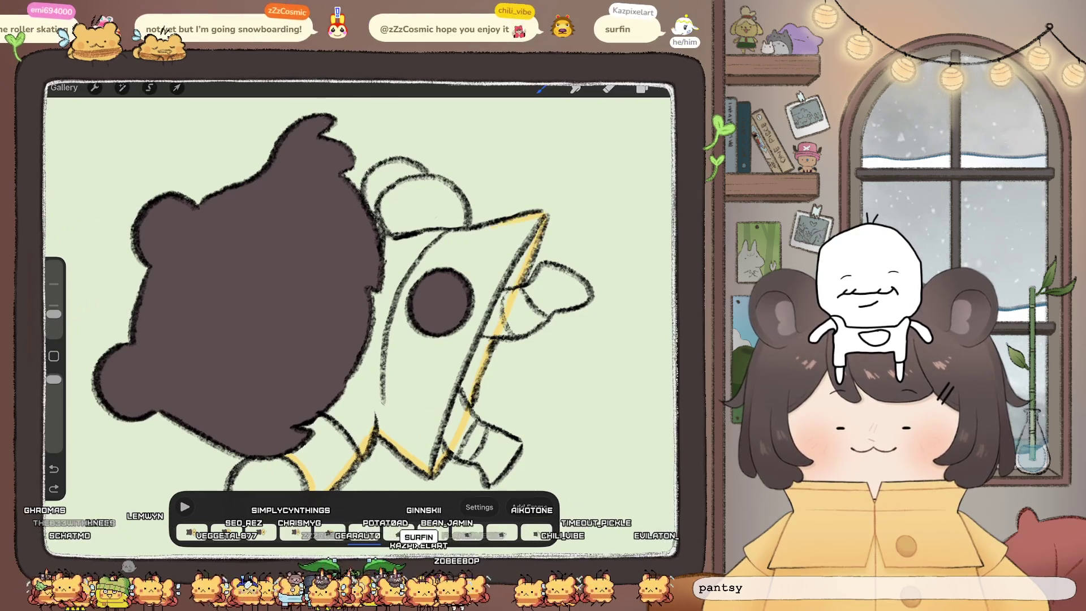
Step: Trace yellow around the rounded shape's edges and ColorDrop yellow into the coat
left_click_drag(447, 184, 469, 221)
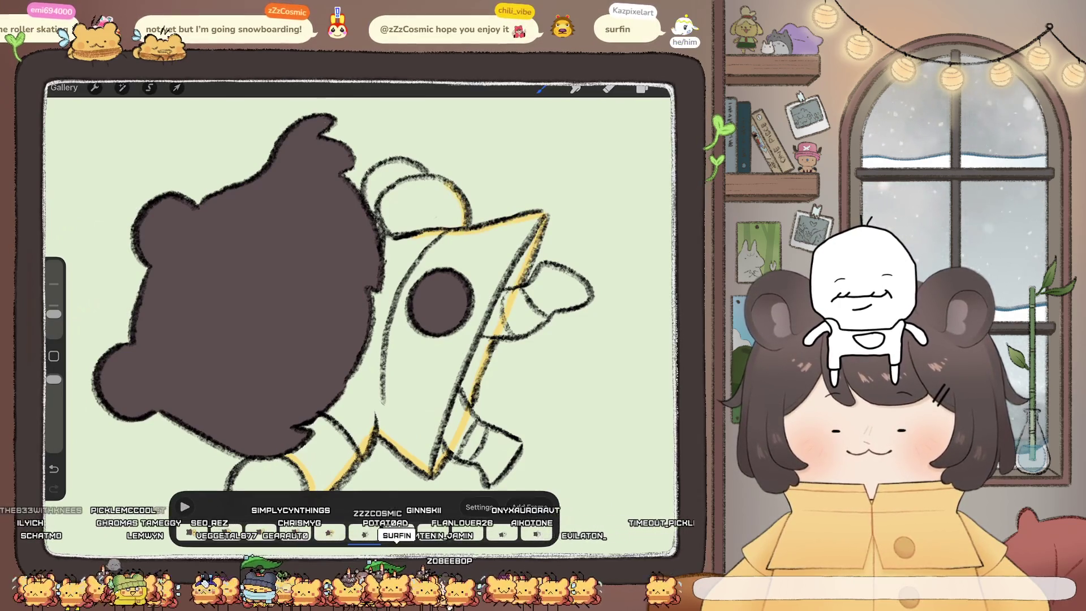
left_click_drag(398, 182, 380, 203)
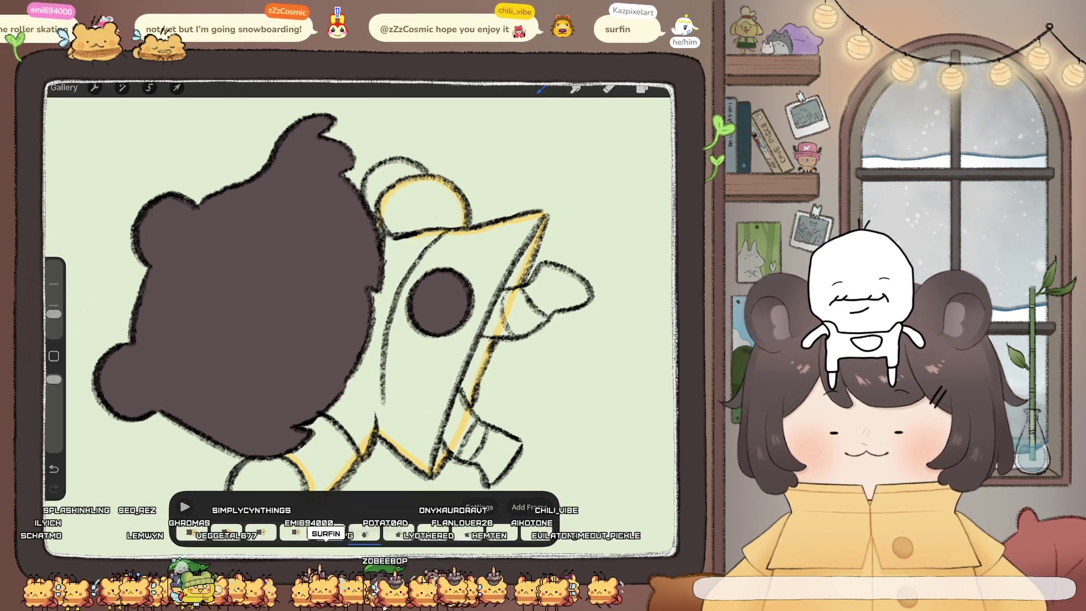
left_click_drag(541, 89, 430, 367)
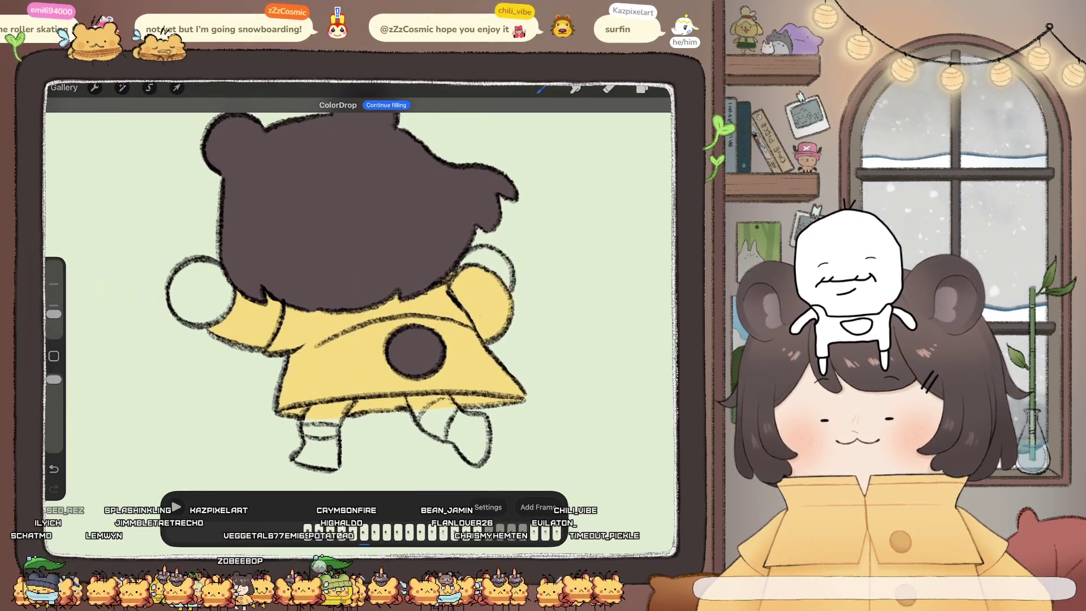
left_click(641, 89)
scroll(589, 339, "up", 2)
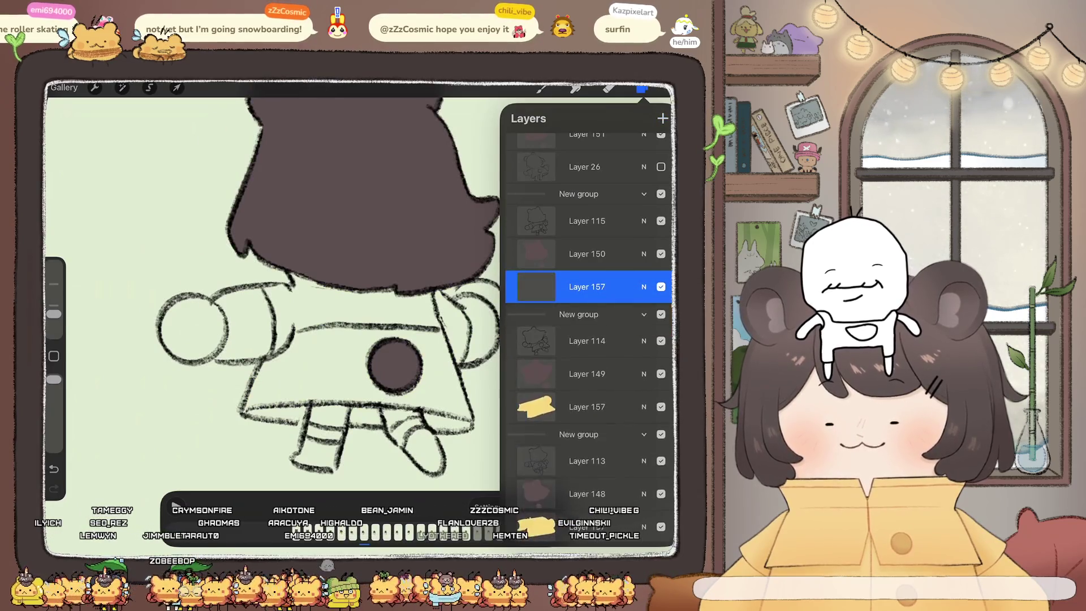
Step: Switch to the brush and add yellow strokes along the arm's upper edge and coat edges
left_click(641, 89)
key("b")
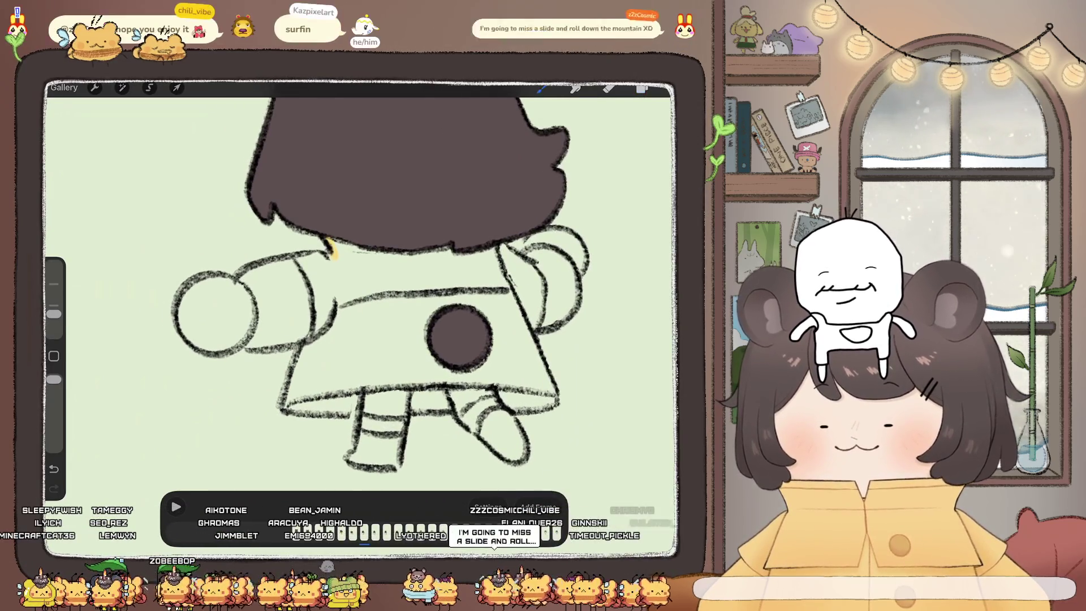
mouse_move(294, 258)
left_mouse_down()
mouse_move(243, 276)
mouse_move(243, 345)
left_mouse_up()
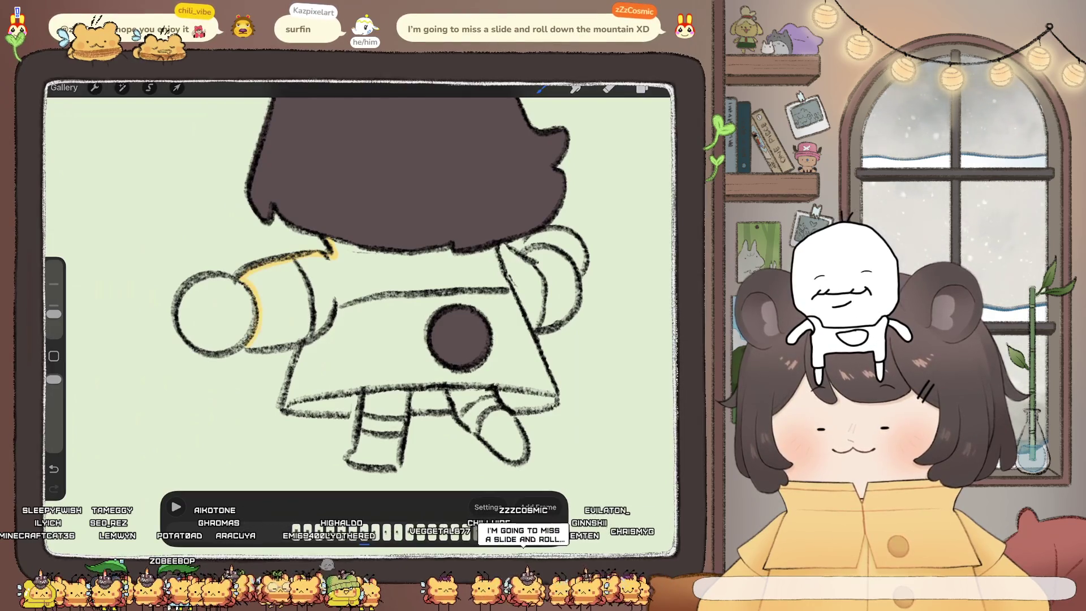
left_click_drag(459, 337, 477, 274)
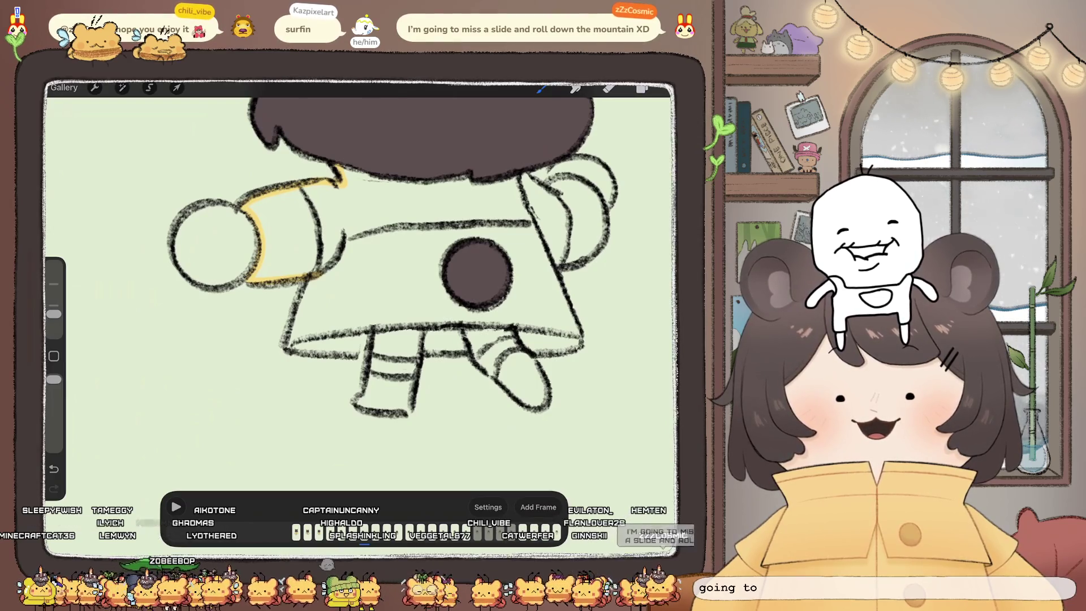
left_click_drag(477, 274, 460, 235)
left_click_drag(305, 277, 304, 314)
Step: Extend yellow along the coat's lower and right edges and rounded shape, then ColorDrop yellow into the coat
mouse_move(467, 240)
left_mouse_down()
mouse_move(419, 194)
mouse_move(424, 204)
left_mouse_up()
left_click_drag(444, 323, 482, 248)
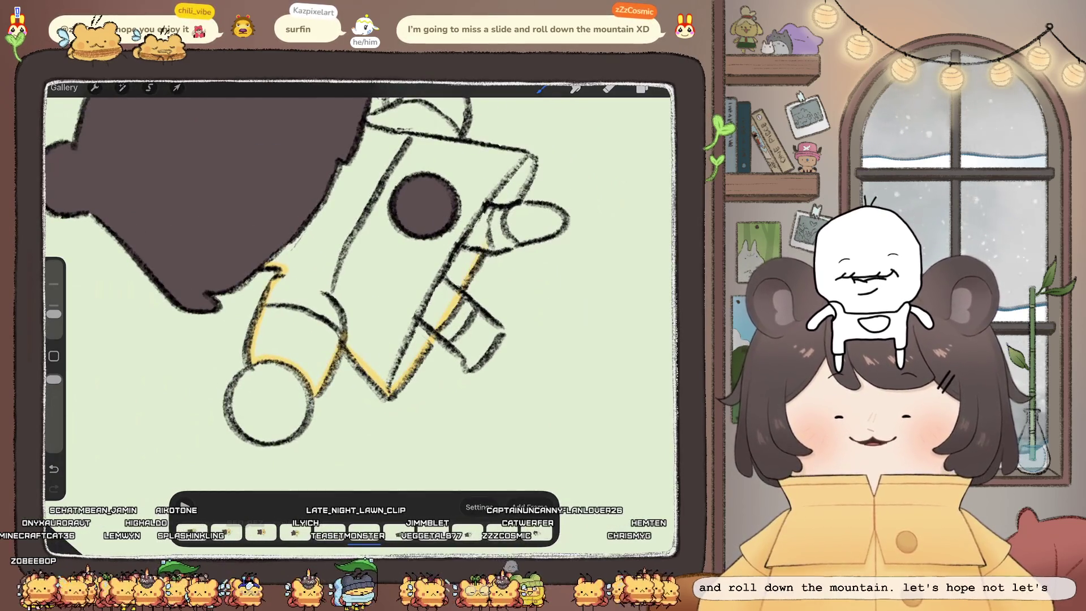
left_click_drag(396, 254, 316, 337)
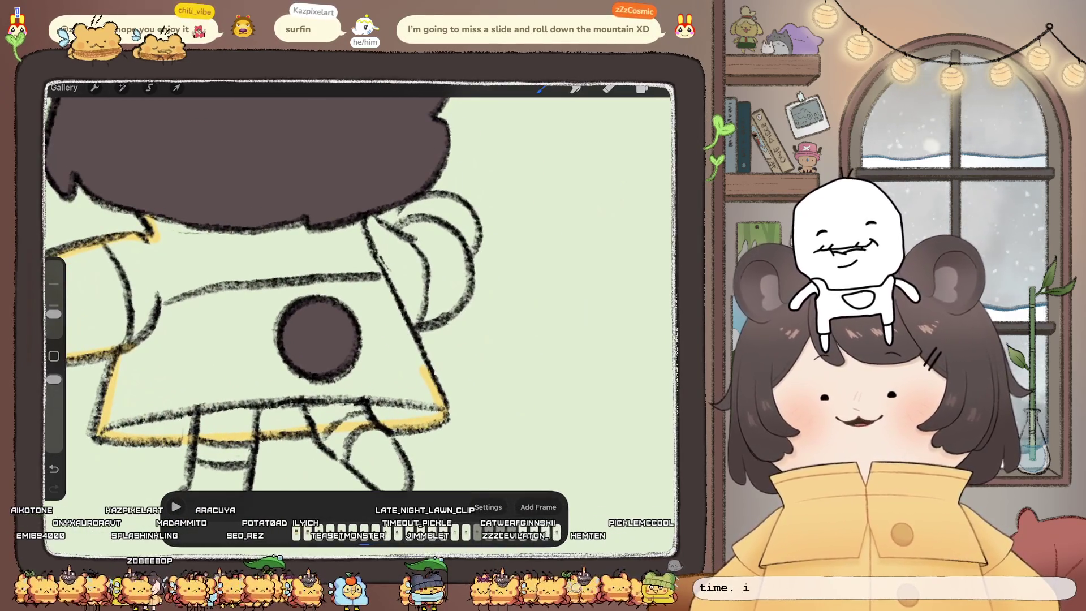
left_click_drag(424, 371, 399, 322)
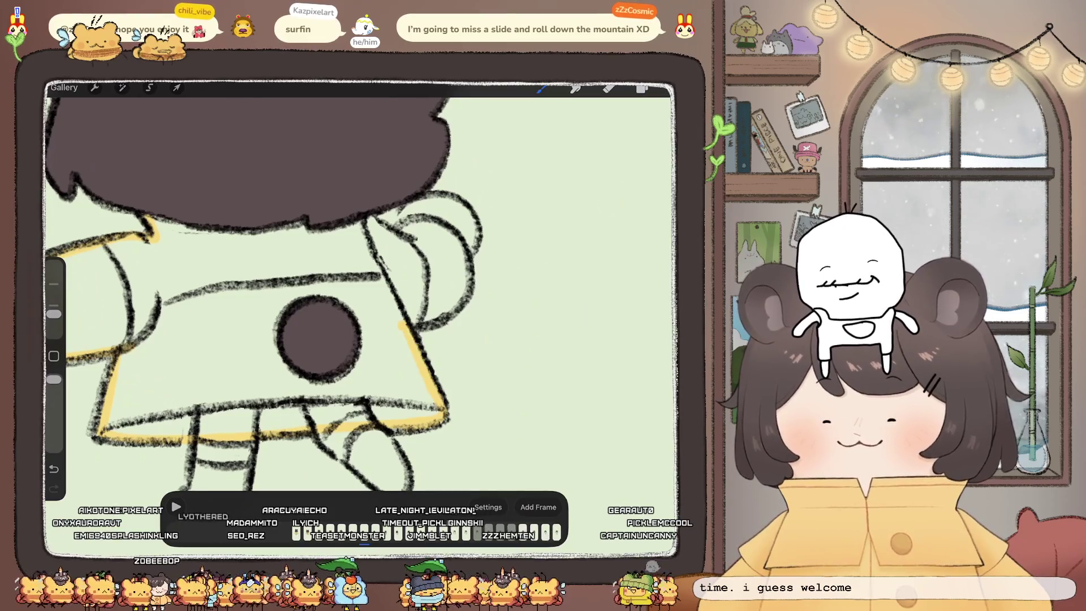
mouse_move(468, 266)
left_mouse_down()
mouse_move(455, 237)
mouse_move(376, 222)
left_mouse_up()
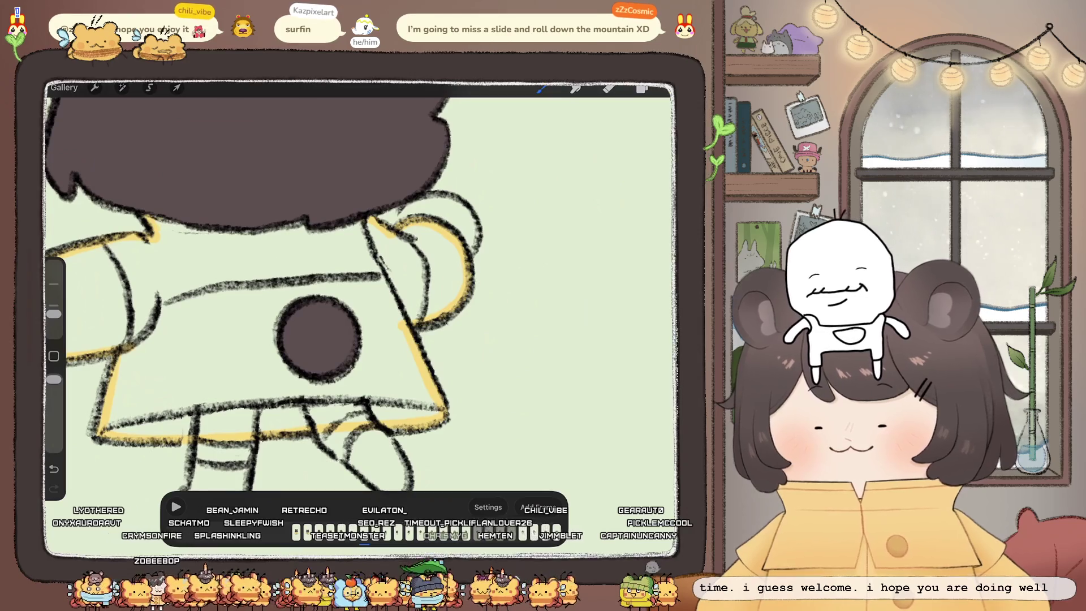
left_click_drag(542, 88, 237, 350)
Step: Select the line layer Layer 115 and switch to the eraser
scroll(339, 283, "left", 2)
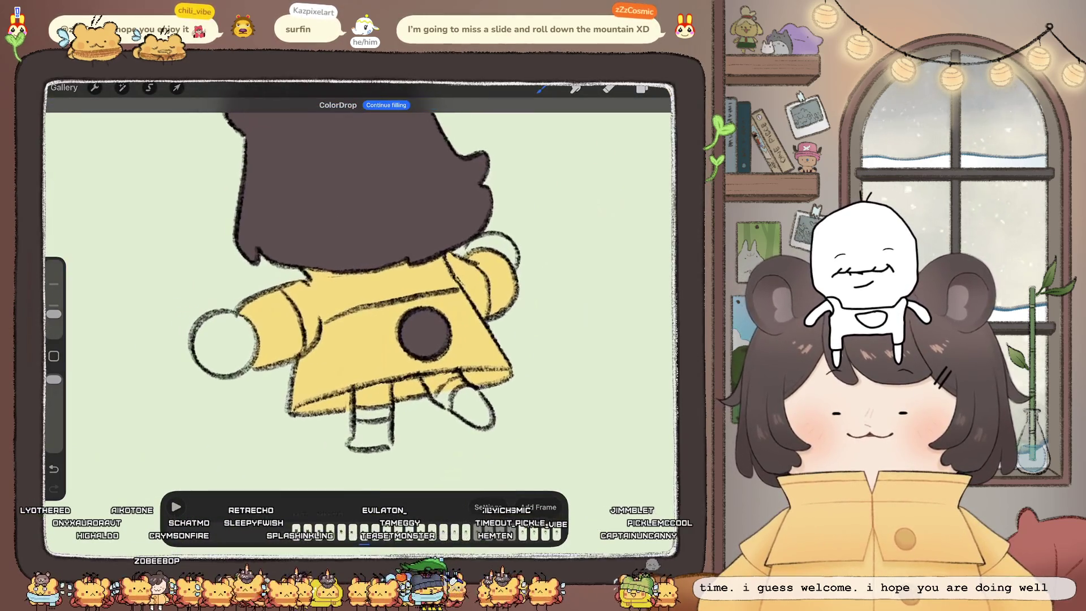
left_click(641, 89)
left_click(587, 271)
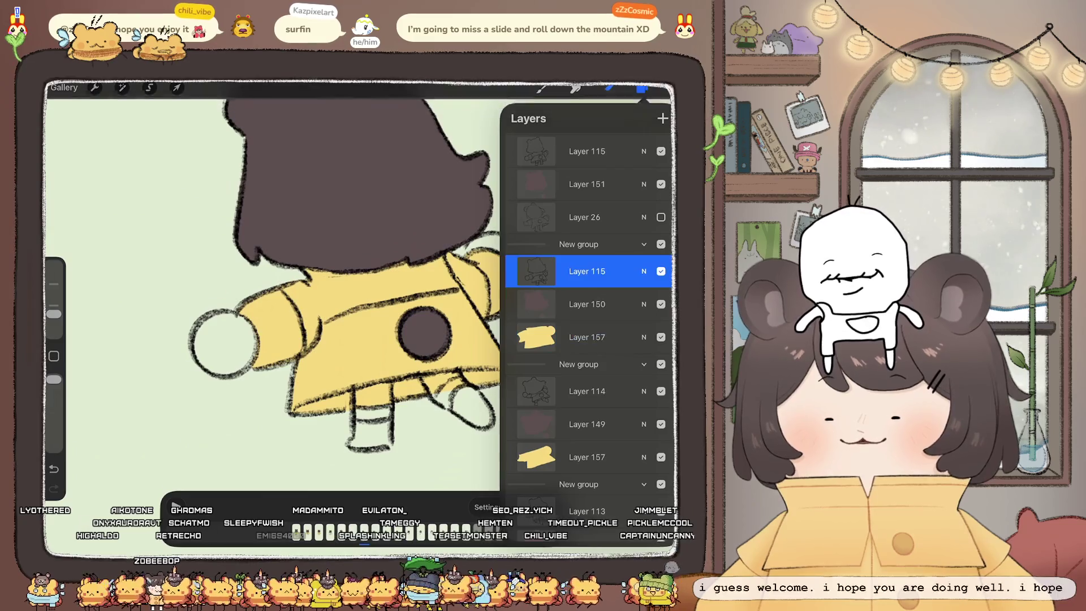
left_click(608, 88)
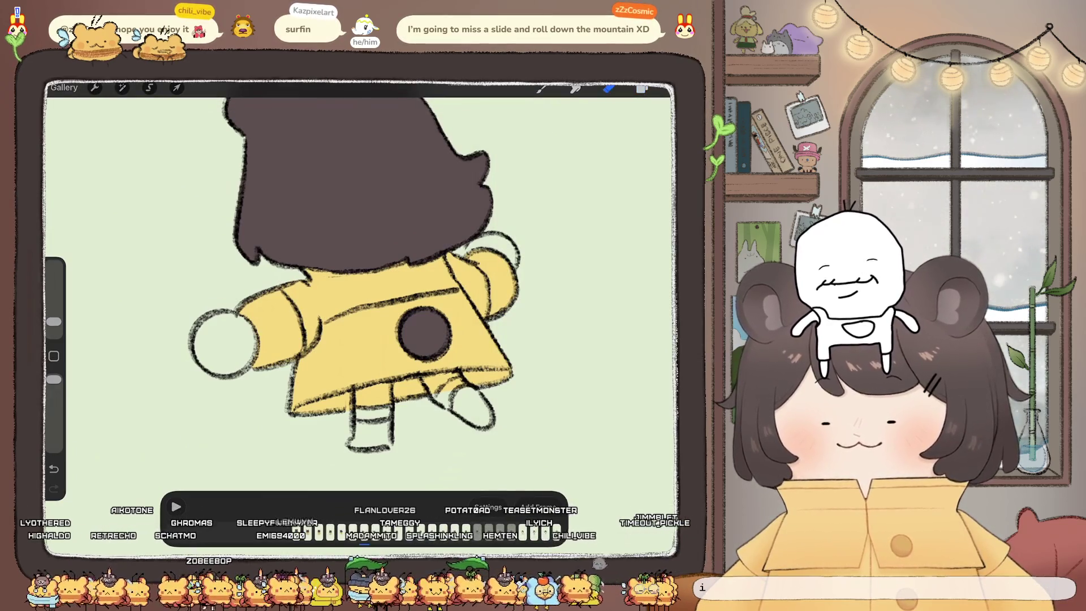
Step: Select this frame's empty colour layer Layer 157
left_click(641, 88)
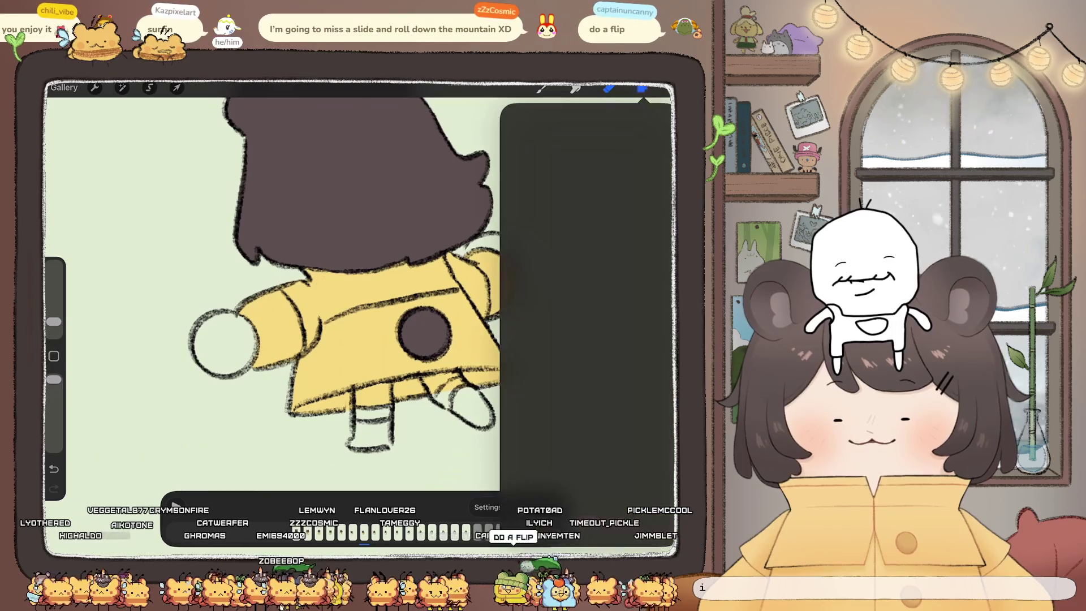
left_click(585, 352)
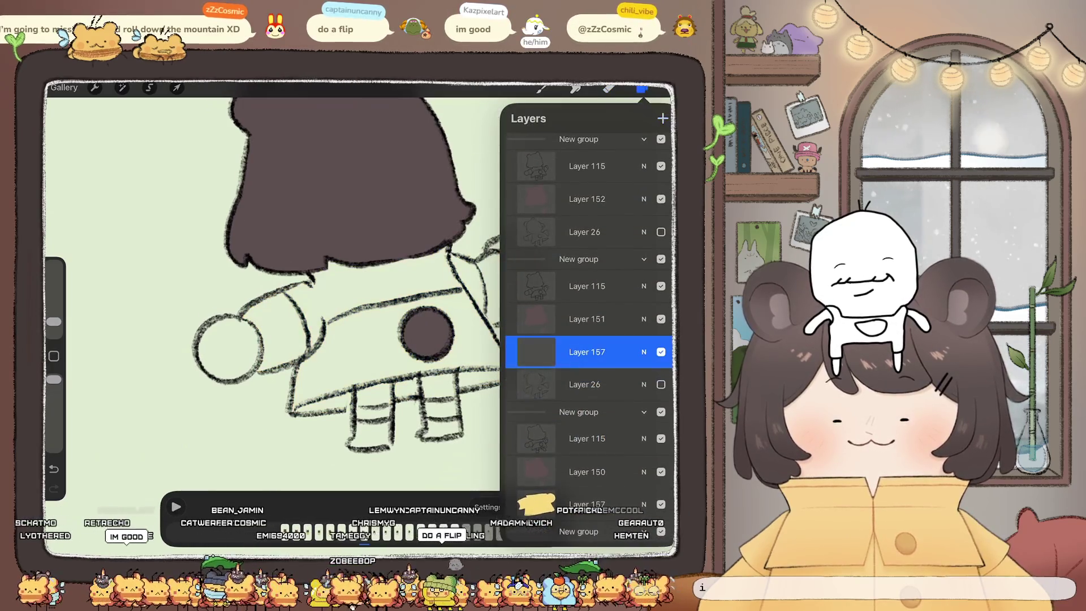
left_click_drag(622, 379, 554, 379)
left_click(641, 89)
scroll(255, 374, "up", 5)
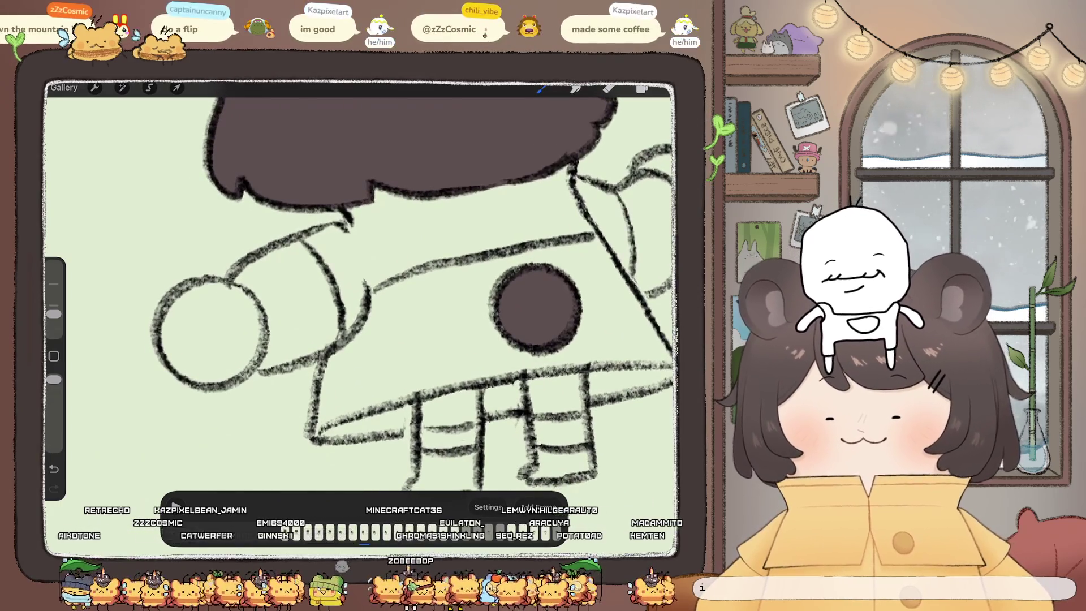
Step: Trace yellow along the arm top and coat's right outline, then ColorDrop yellow into the coat
mouse_move(360, 229)
left_mouse_down()
mouse_move(276, 251)
mouse_move(274, 338)
mouse_move(321, 424)
left_mouse_up()
scroll(362, 283, "down", 3)
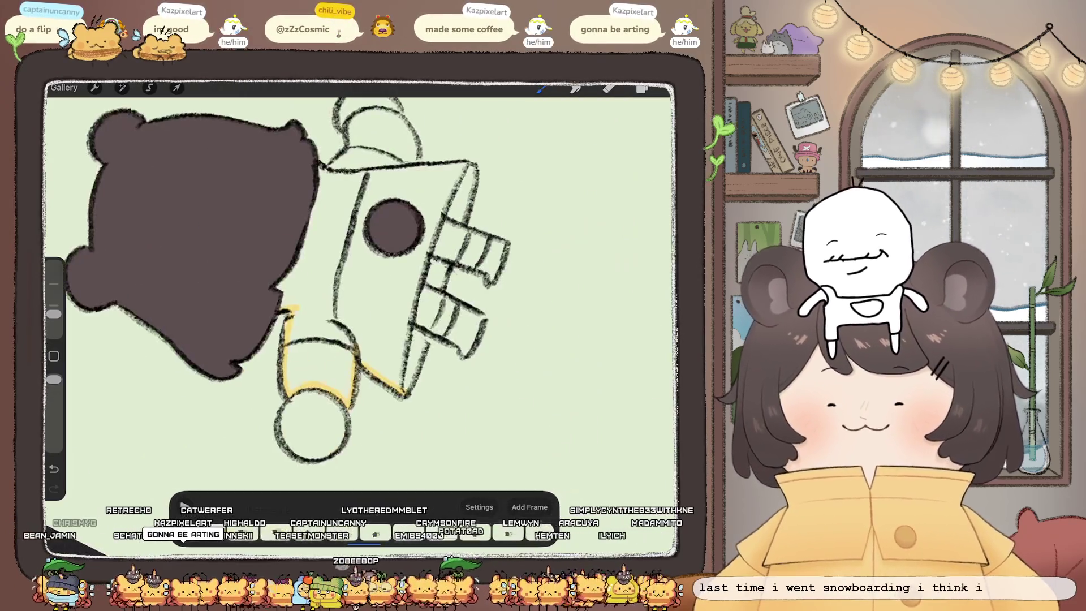
left_click_drag(474, 167, 470, 184)
left_click_drag(440, 303, 429, 330)
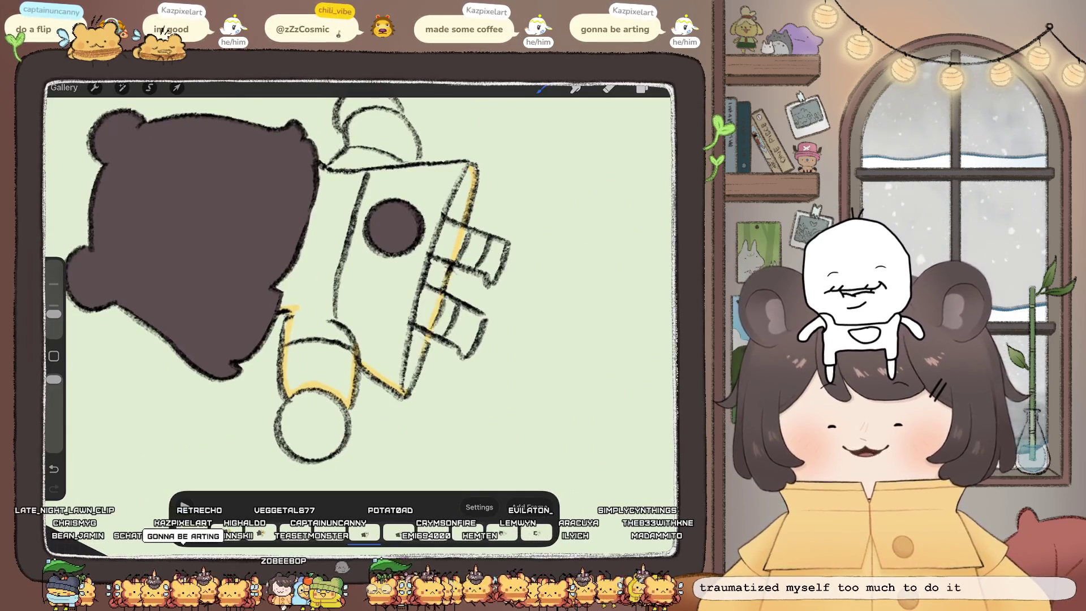
scroll(255, 283, "up", 3)
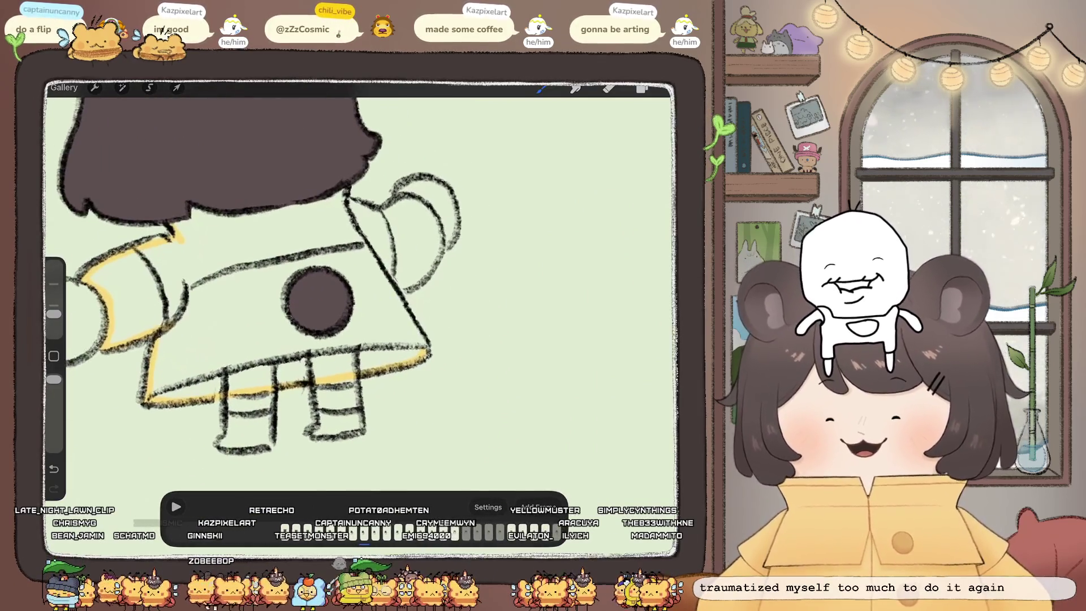
left_click_drag(443, 238, 399, 287)
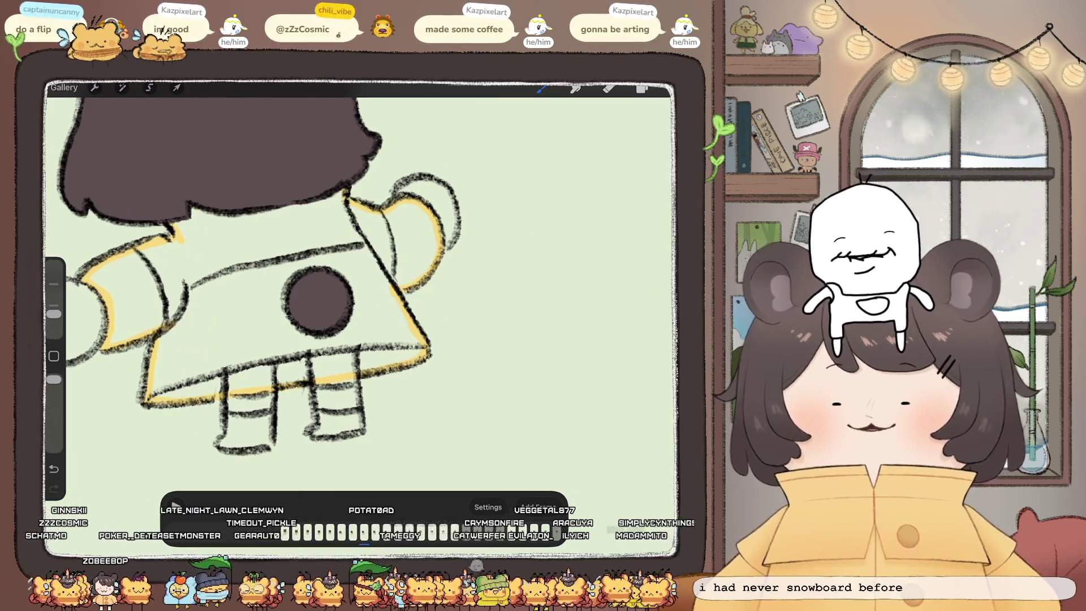
left_click_drag(642, 87, 226, 317)
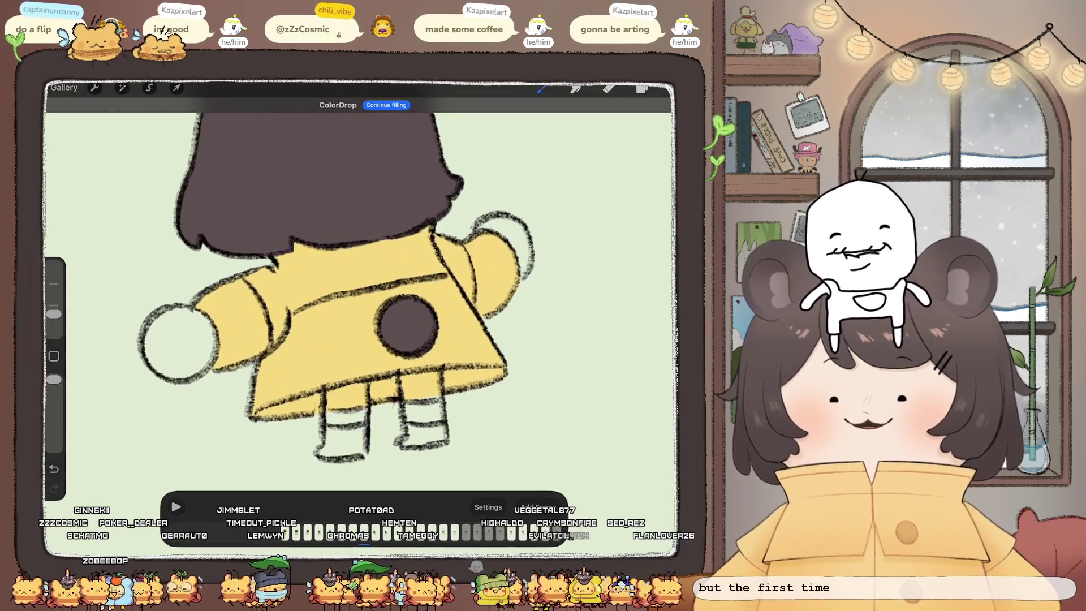
left_click(641, 88)
Step: Switch to the next frame's empty colour layer and line the sleeve and lower coat edges in yellow
scroll(588, 311, "up", 1)
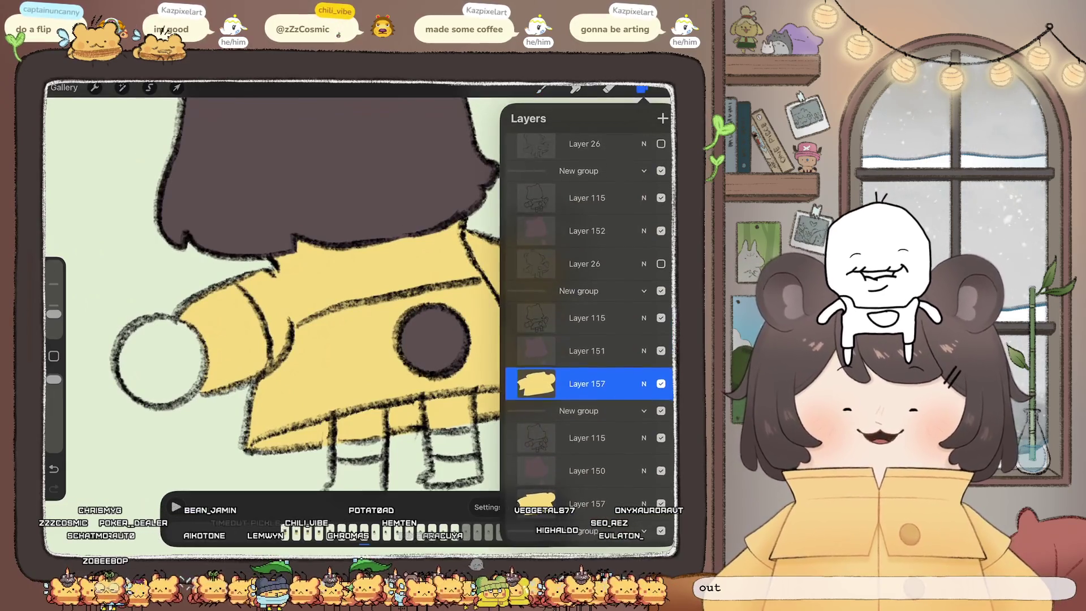
key("ctrl+z")
mouse_move(432, 337)
left_mouse_down()
mouse_move(528, 295)
mouse_move(534, 308)
left_mouse_up()
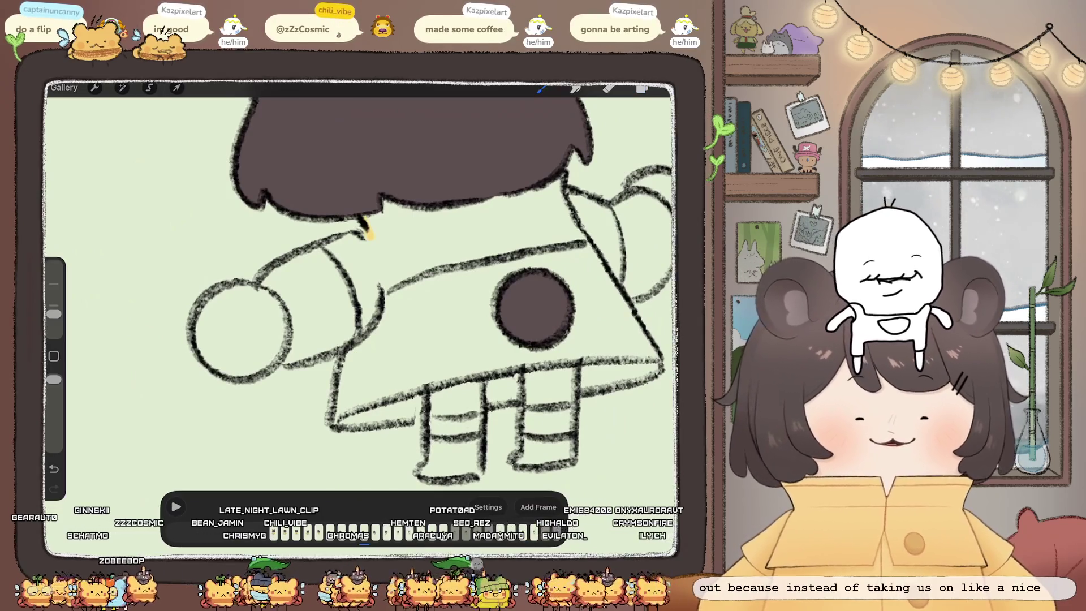
left_click_drag(277, 265, 262, 288)
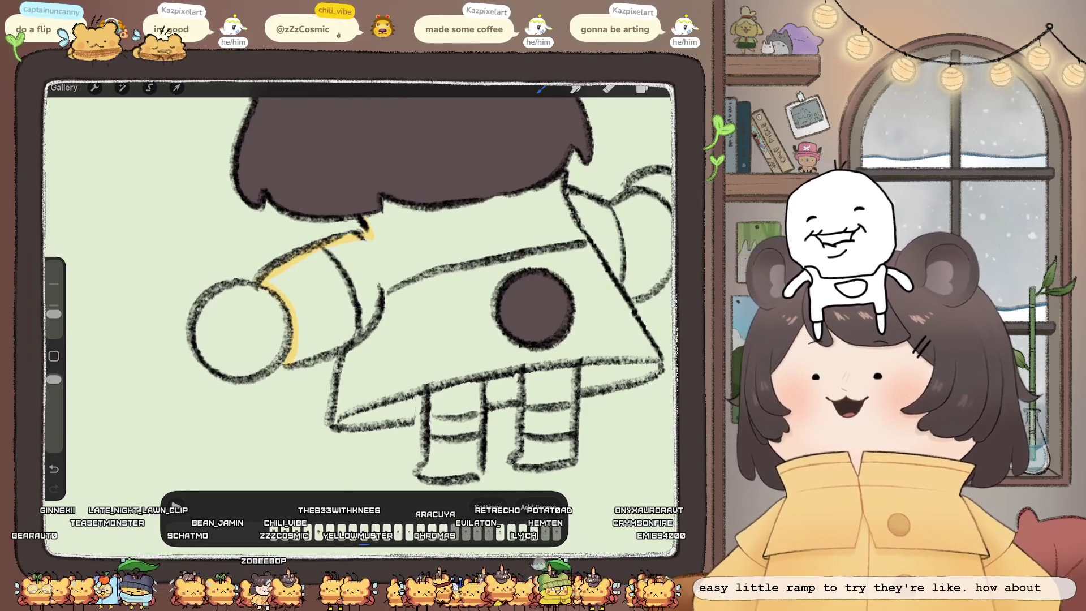
scroll(362, 283, "down", 2)
left_click_drag(362, 393, 385, 352)
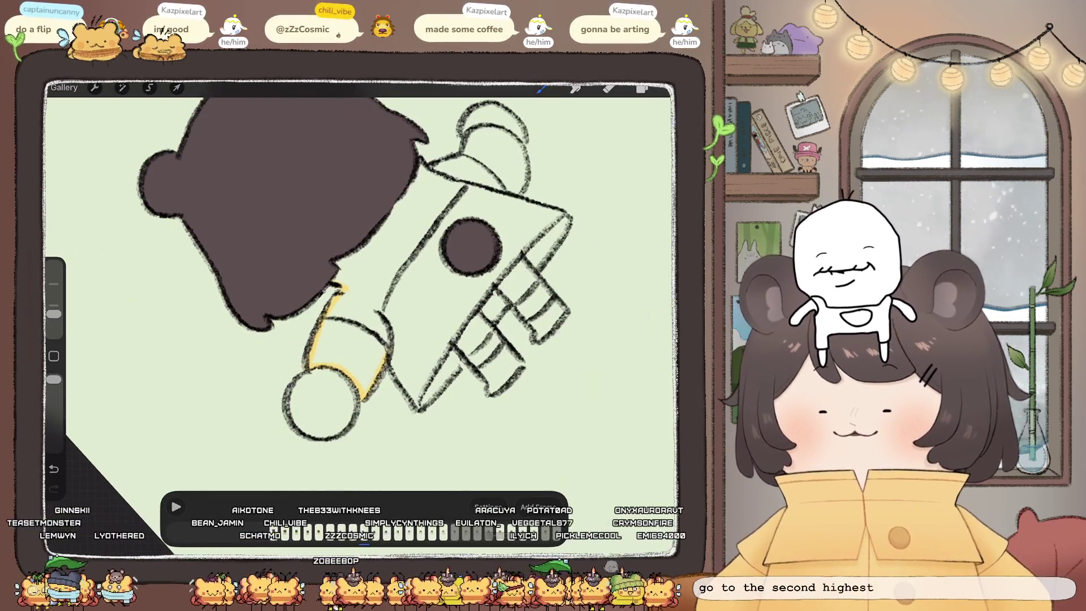
scroll(362, 265, "up", 3)
left_click_drag(354, 235, 355, 276)
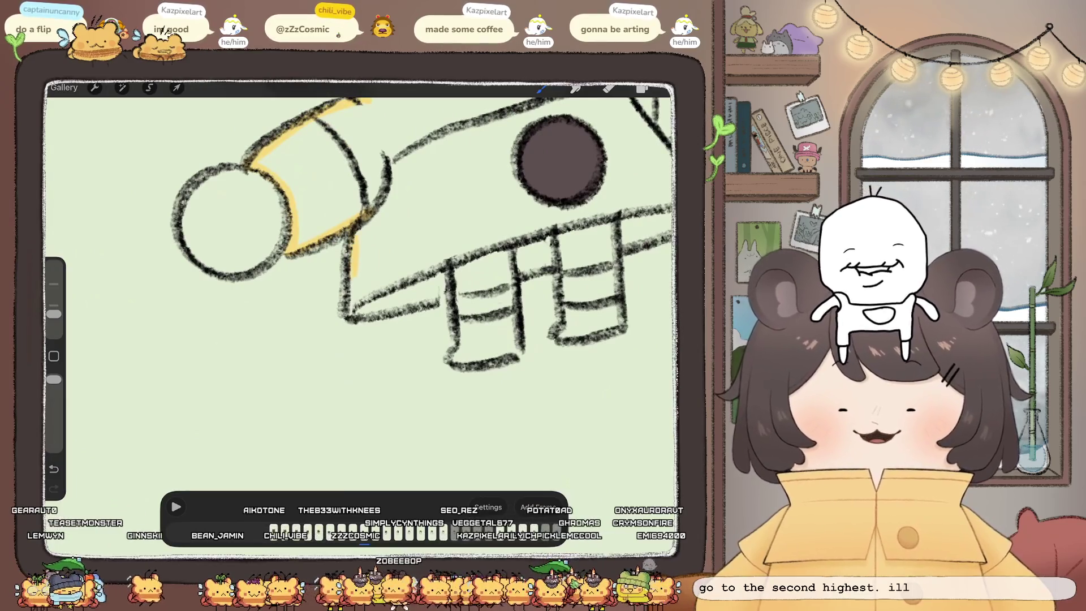
Step: Seal the coat's right edge and right sleeve outline with yellow strokes
scroll(362, 283, "down", 2)
scroll(362, 283, "down", 1)
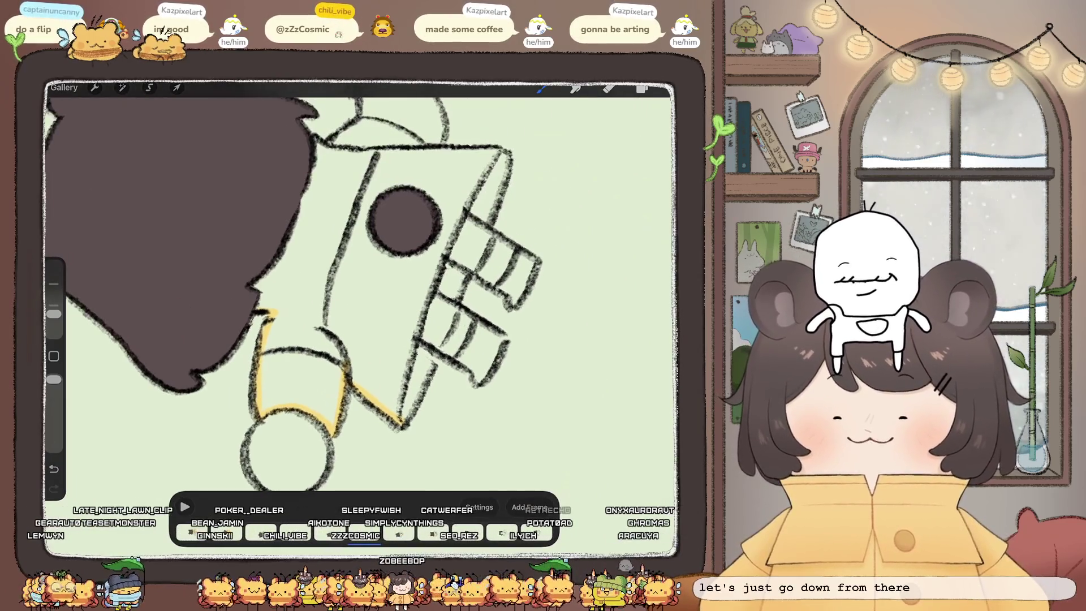
left_click_drag(500, 152, 490, 207)
left_click_drag(450, 334, 404, 421)
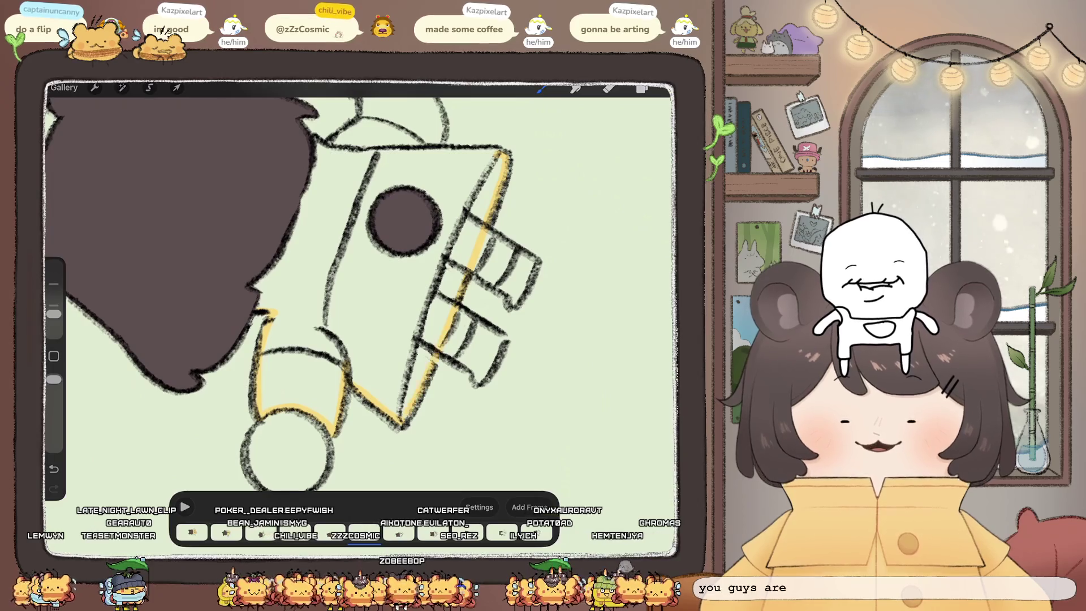
scroll(362, 283, "down", 2)
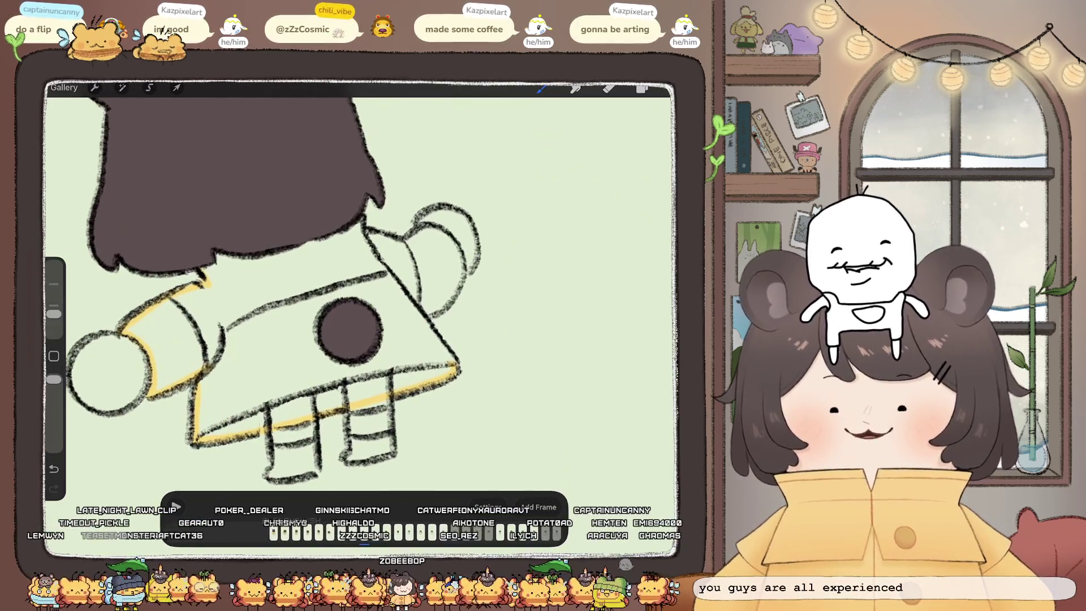
left_click_drag(416, 318, 452, 361)
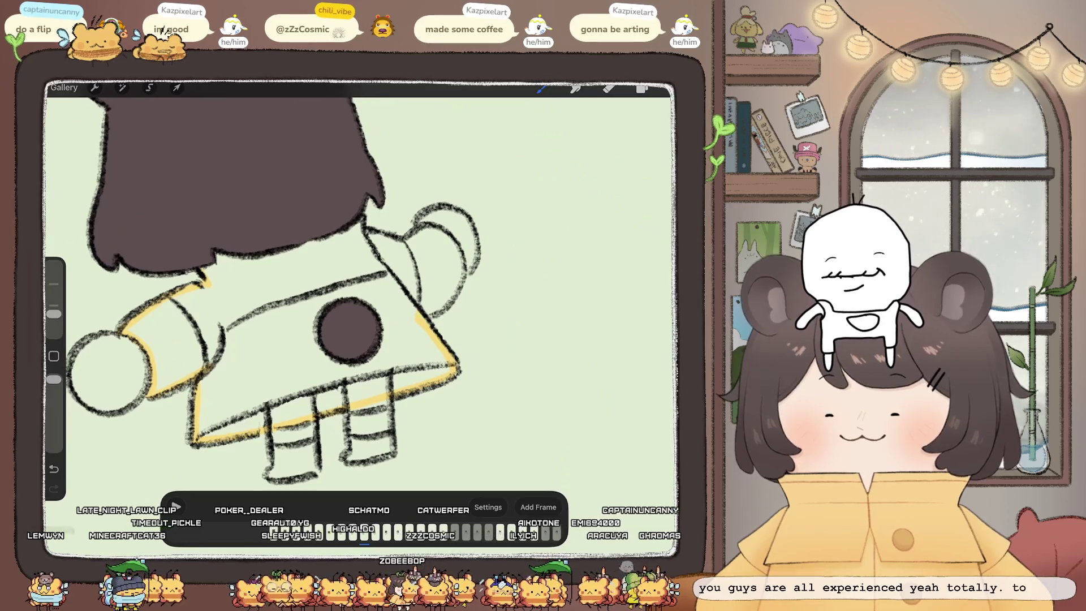
left_click_drag(465, 263, 426, 314)
left_click_drag(419, 234, 407, 242)
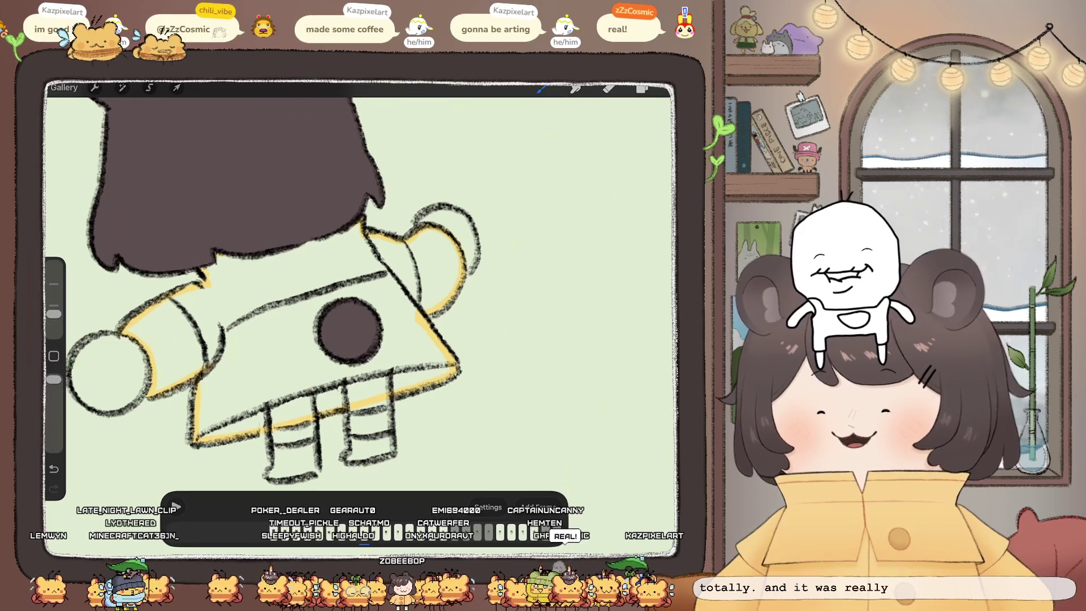
Step: ColorDrop yellow into the coat and bring up the layers list
left_click_drag(642, 89, 266, 367)
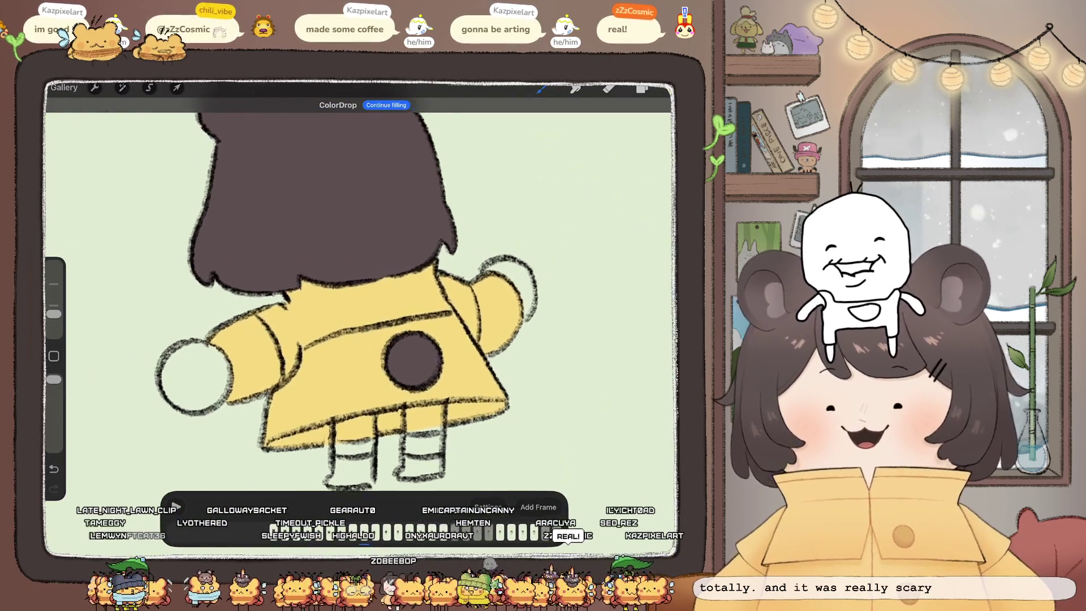
left_click(642, 89)
scroll(588, 311, "up", 2)
Step: Select Layer 26 and add new Layer 158 above it for colouring
left_click(660, 309)
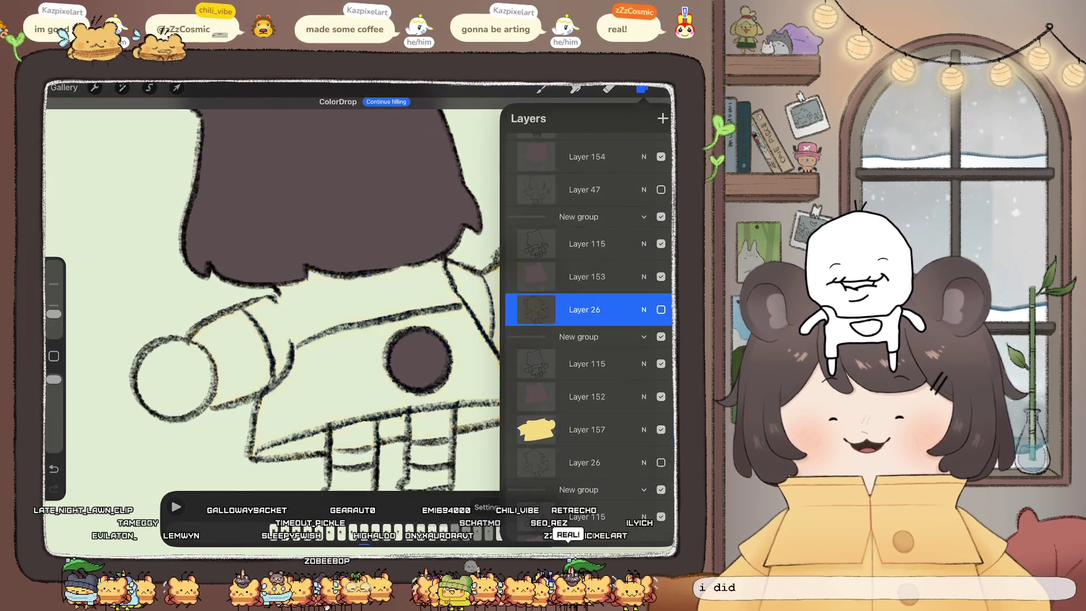
left_click(663, 119)
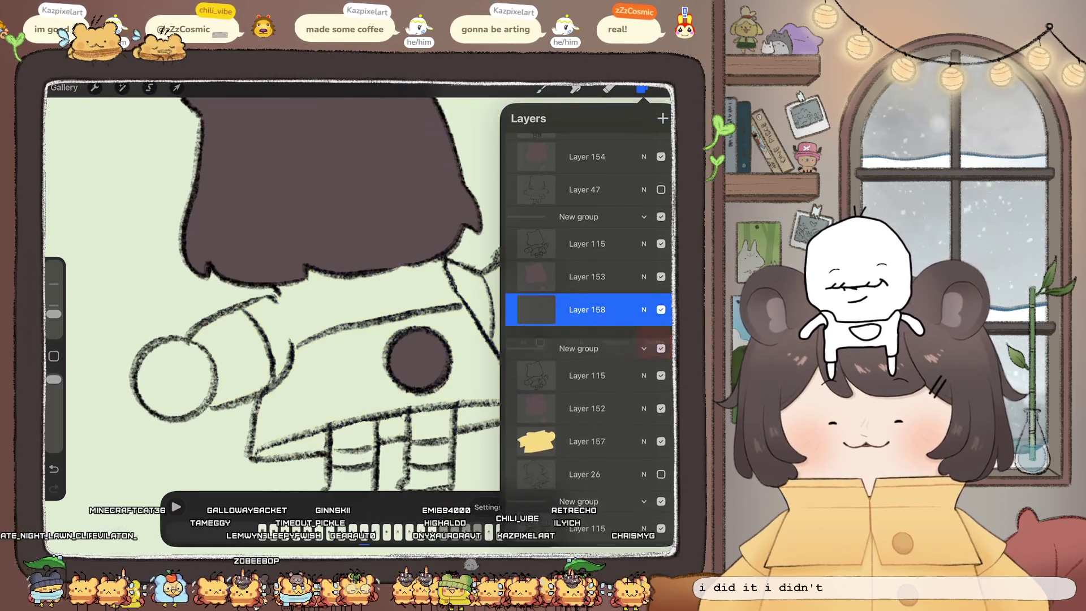
left_click(587, 429)
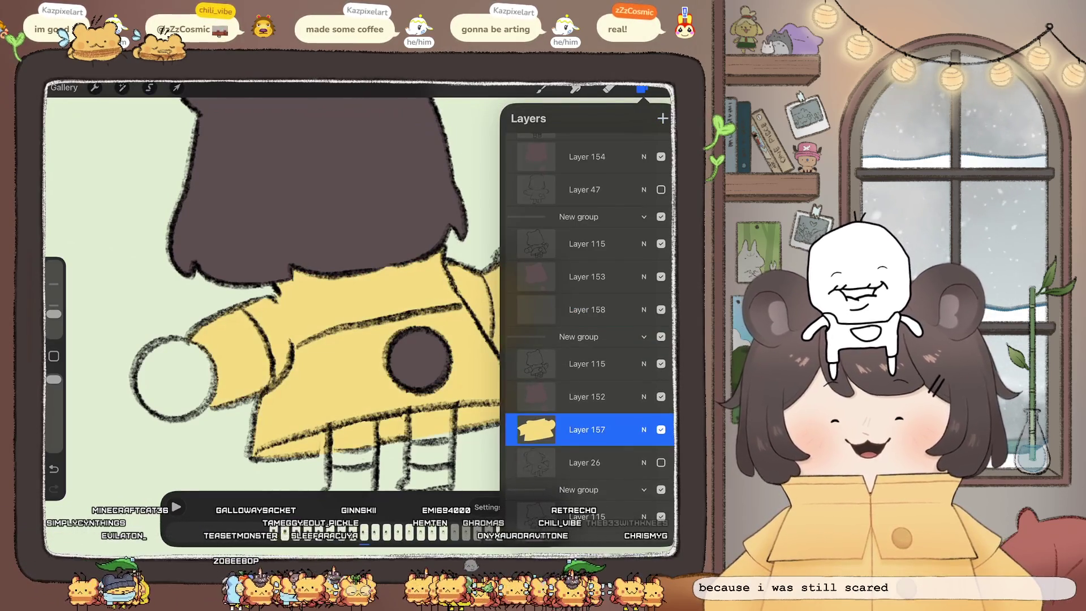
left_click(587, 310)
left_click(541, 88)
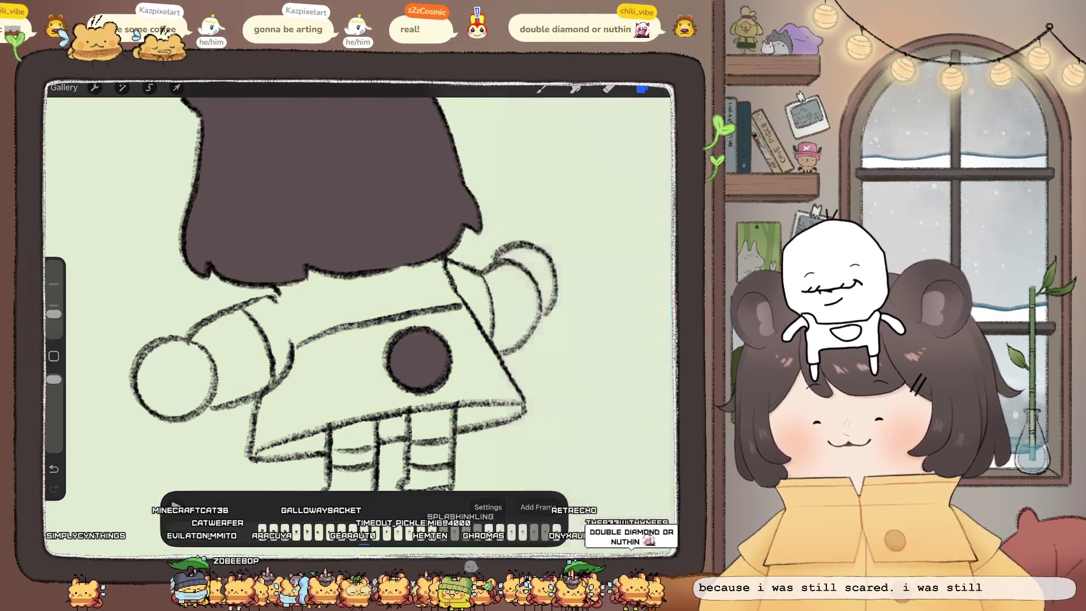
Step: Seal the coat, arm and sleeve edges with yellow strokes, rotating the canvas as needed
left_click_drag(417, 359, 515, 322)
mouse_move(347, 244)
left_mouse_down()
mouse_move(352, 252)
mouse_move(246, 296)
mouse_move(271, 373)
left_mouse_up()
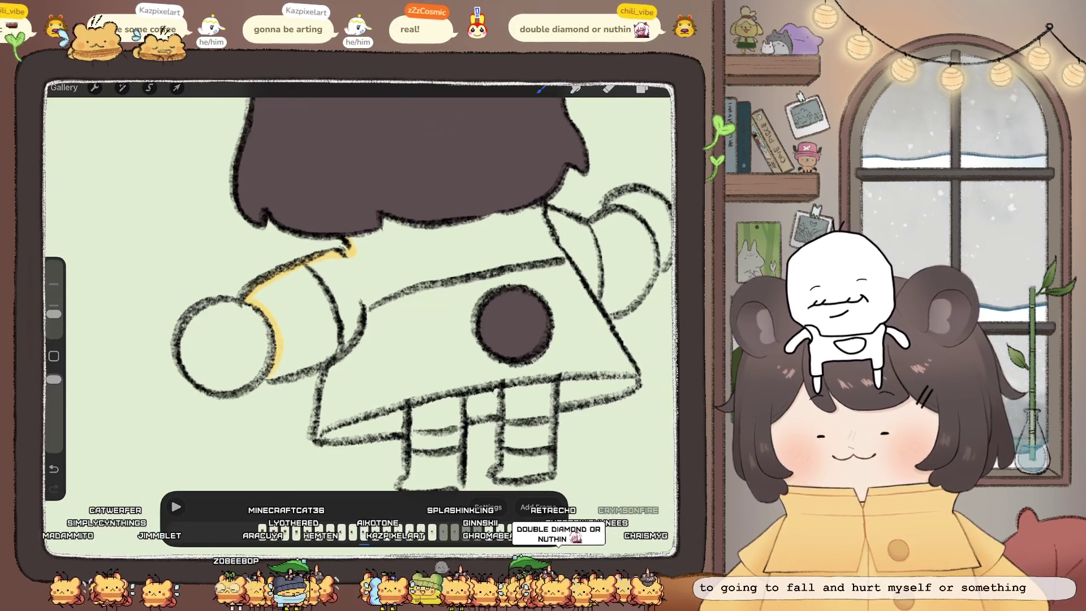
left_click_drag(224, 345, 347, 416)
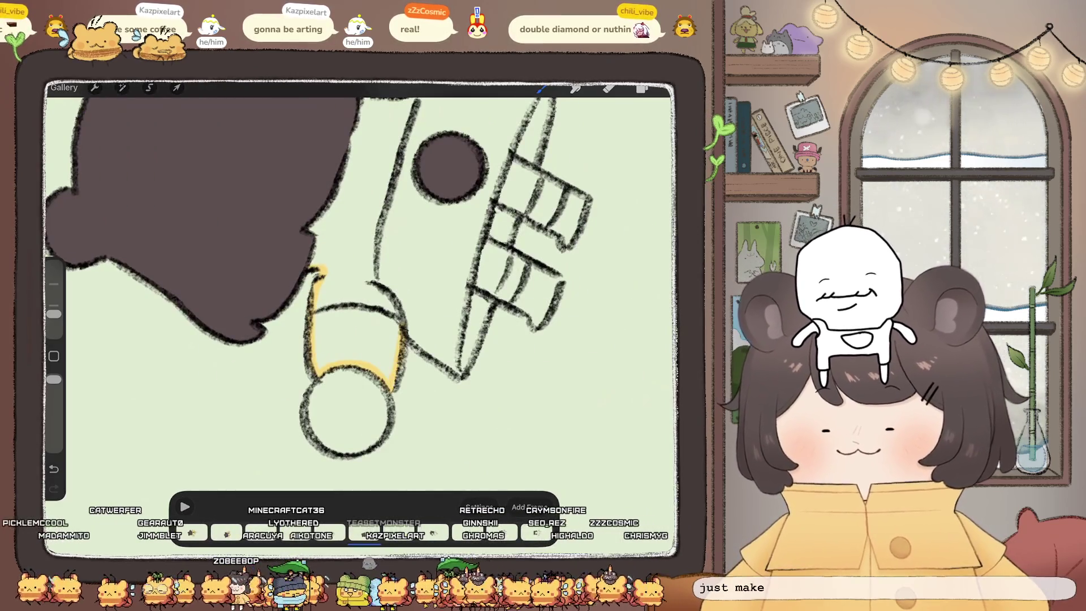
left_click_drag(402, 333, 461, 375)
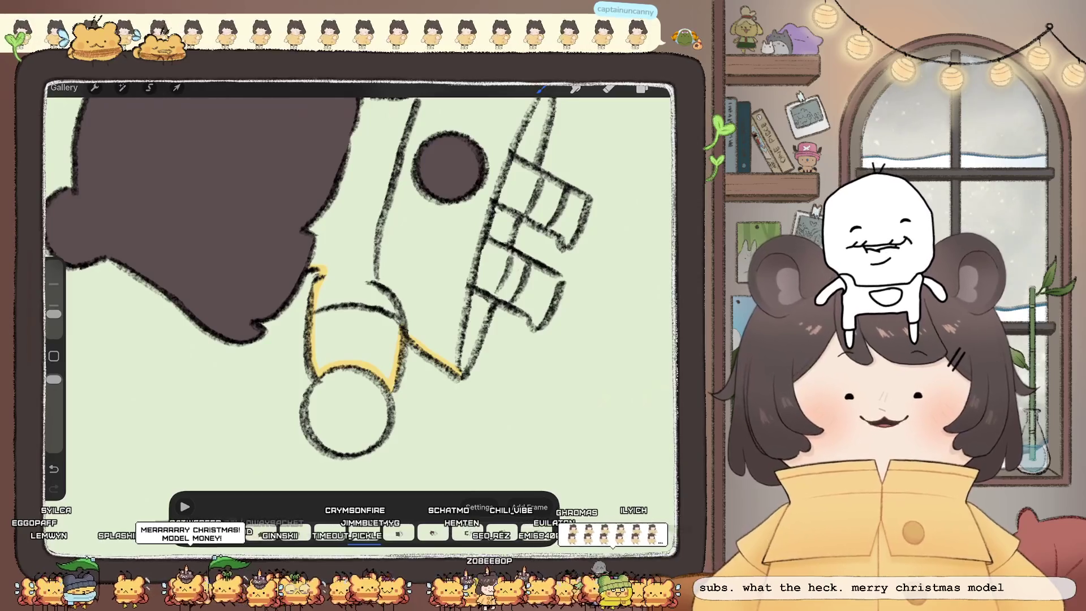
left_click_drag(500, 266, 489, 293)
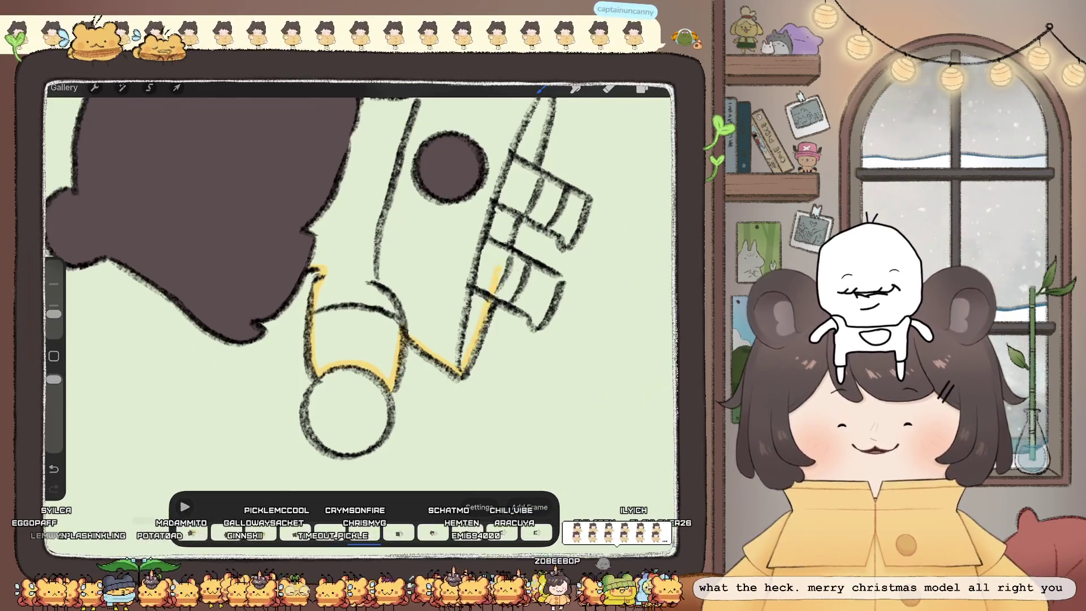
left_click_drag(450, 164, 413, 234)
left_click_drag(515, 164, 503, 215)
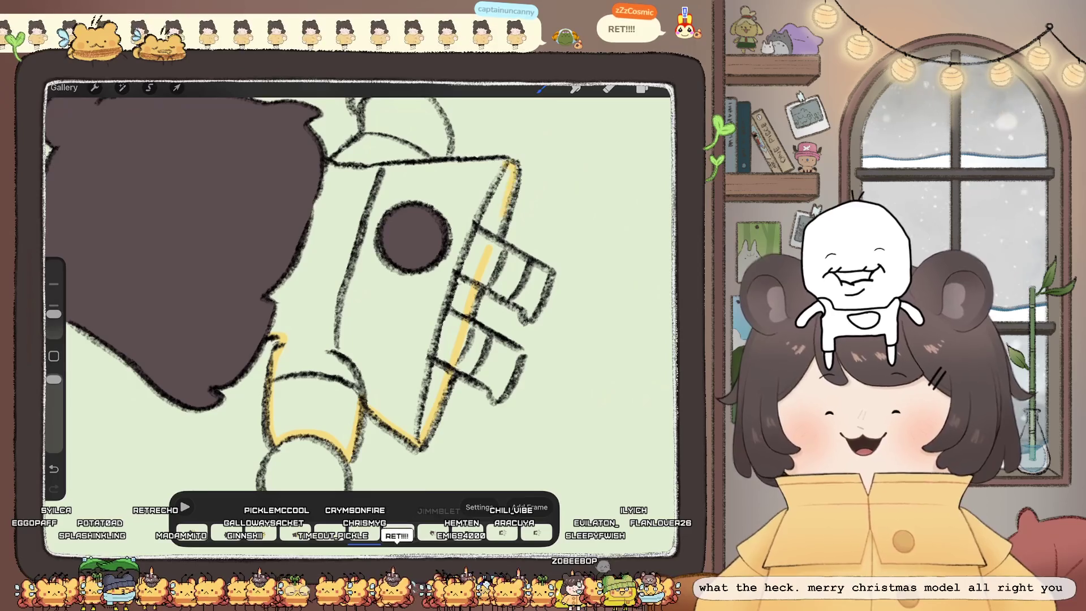
mouse_move(413, 235)
left_mouse_down()
mouse_move(407, 266)
mouse_move(322, 264)
left_mouse_up()
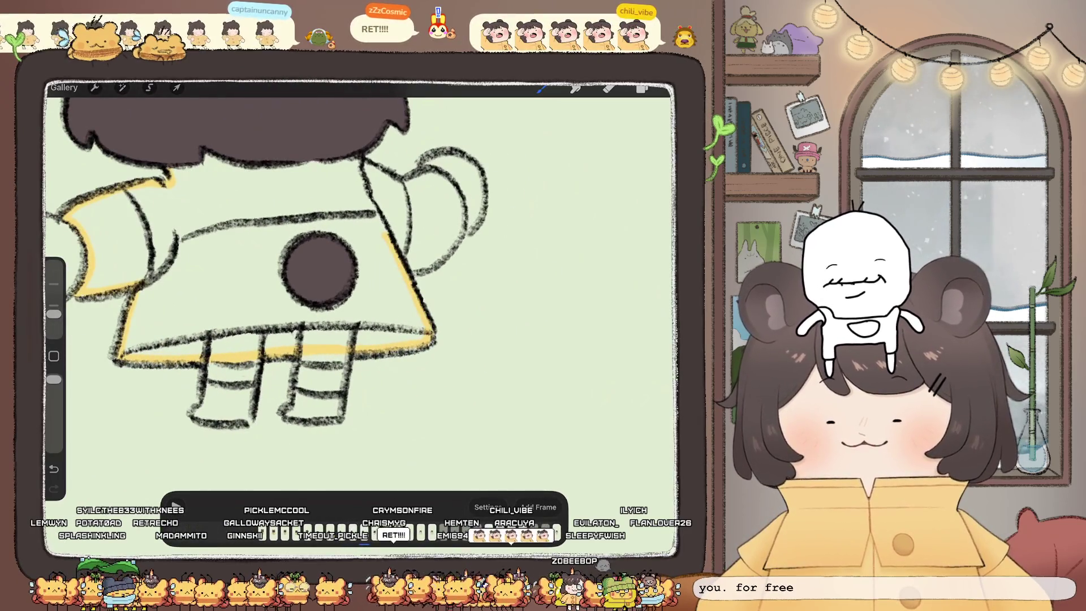
left_click_drag(463, 226, 451, 184)
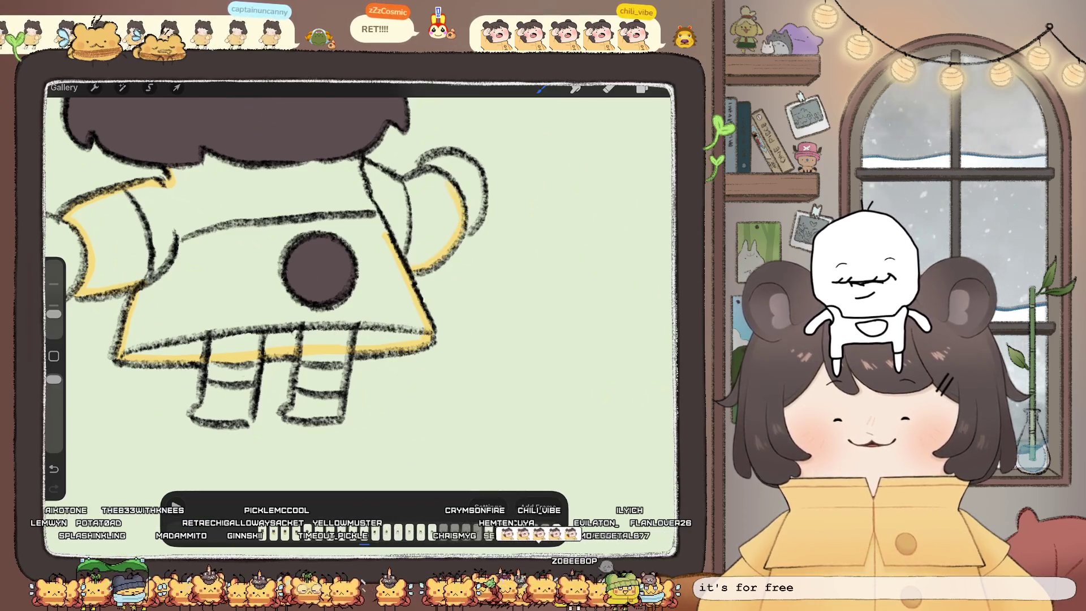
left_click_drag(357, 161, 368, 168)
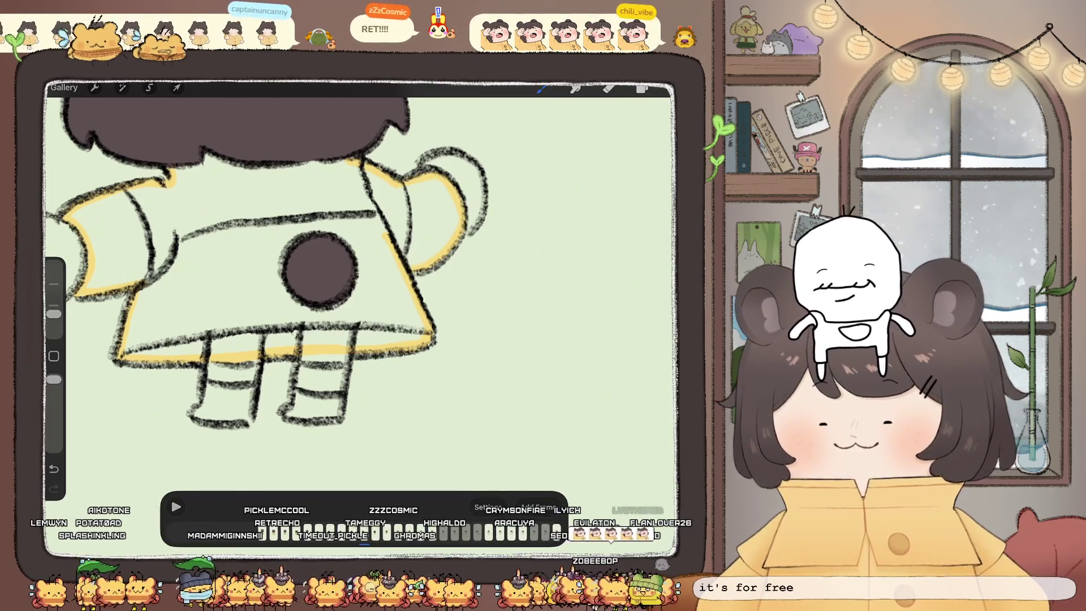
Step: ColorDrop yellow into the coat and reopen the layers list
left_click_drag(642, 88, 226, 272)
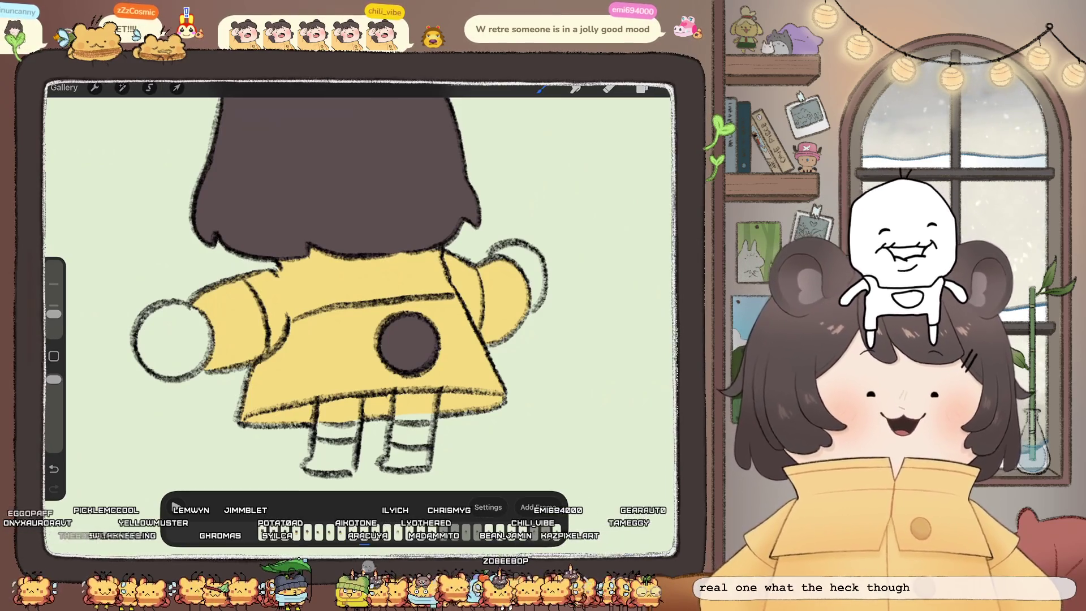
scroll(362, 283, "up", 3)
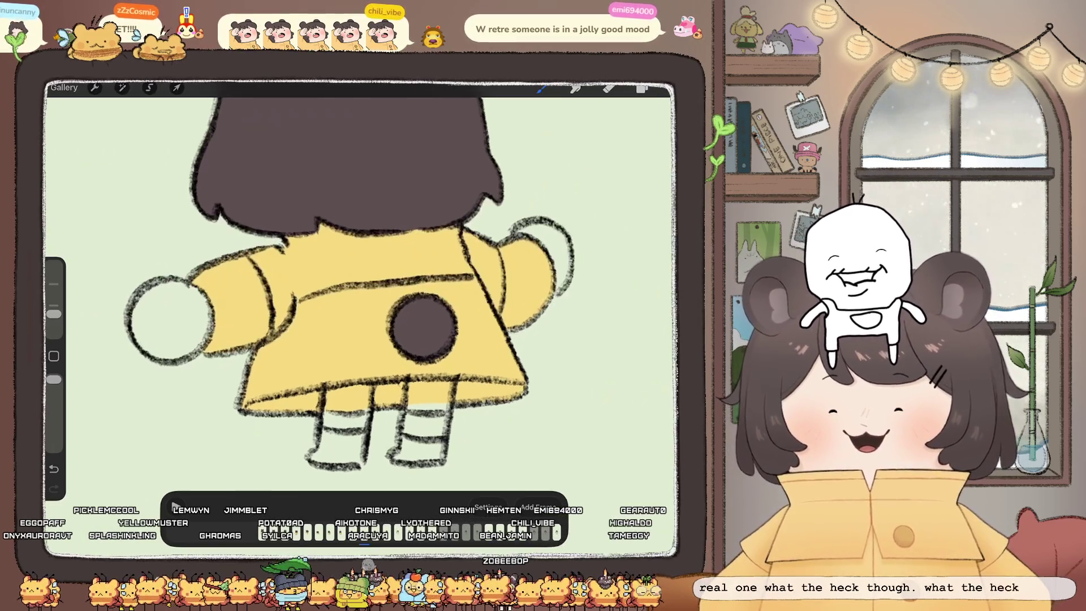
left_click(641, 88)
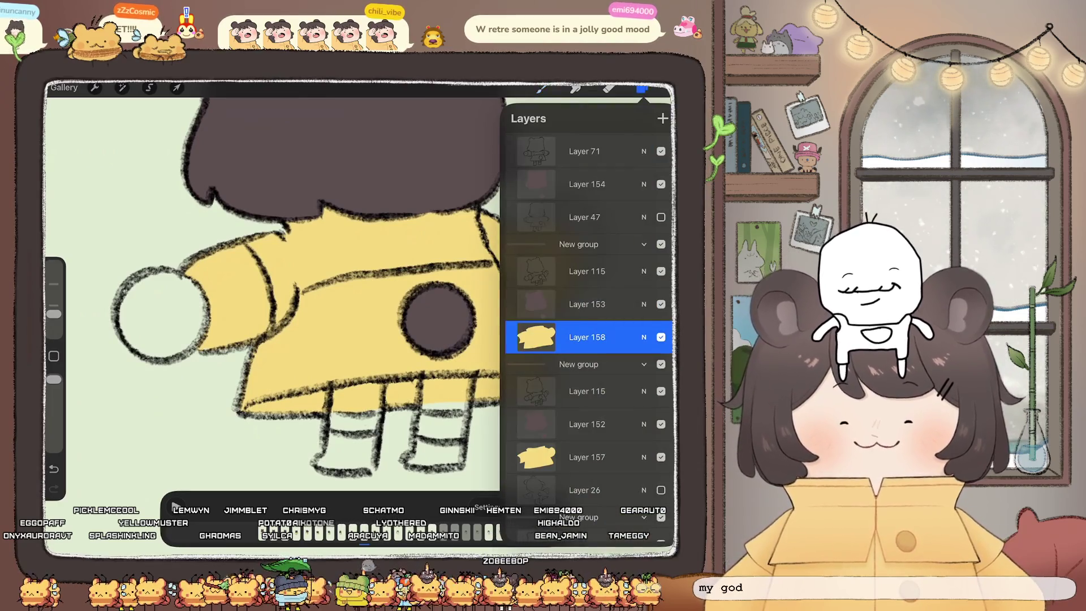
Step: Move Layer 158 above Layer 47, then line the hand's upper and lower edges in yellow
left_click_drag(587, 337, 587, 218)
left_click(541, 88)
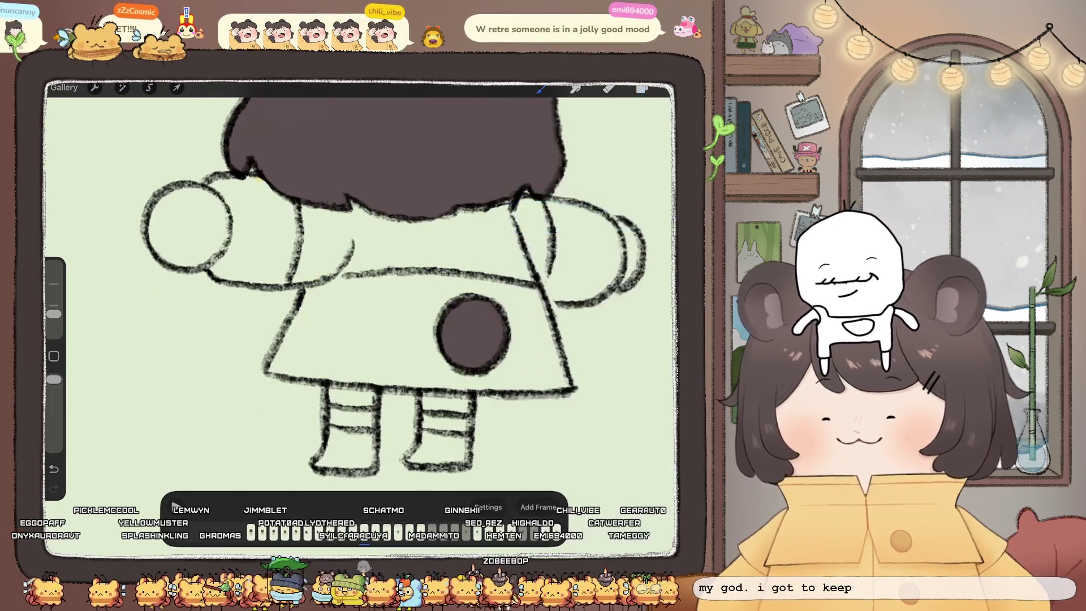
left_click_drag(214, 180, 235, 217)
left_click_drag(215, 273, 249, 279)
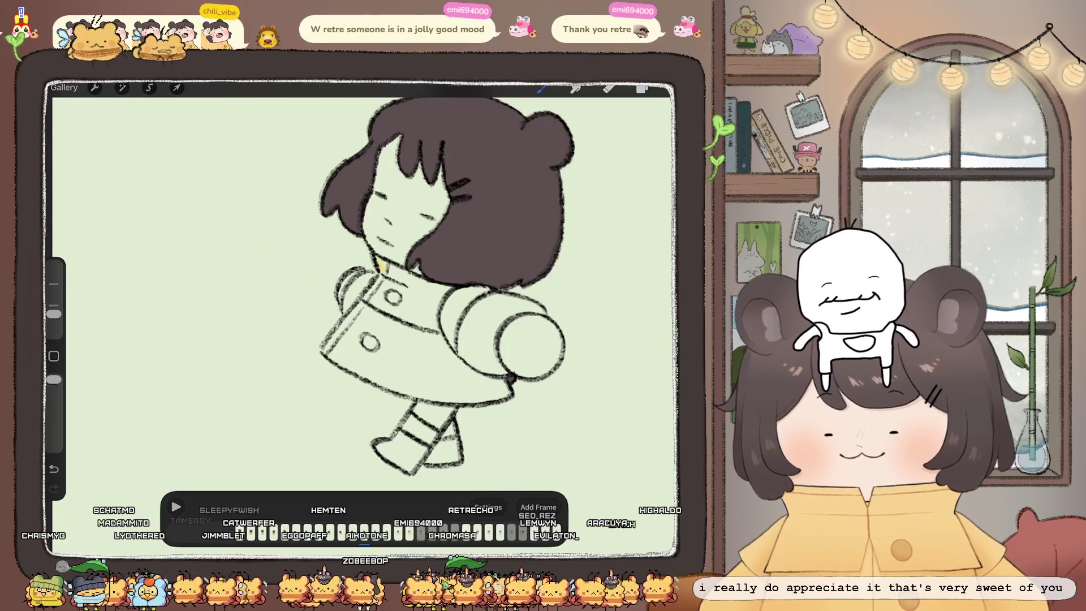
Step: Line the side-view coat's left edge and sleeve cuff in yellow, then ColorDrop yellow into the coat
left_click_drag(385, 260, 325, 347)
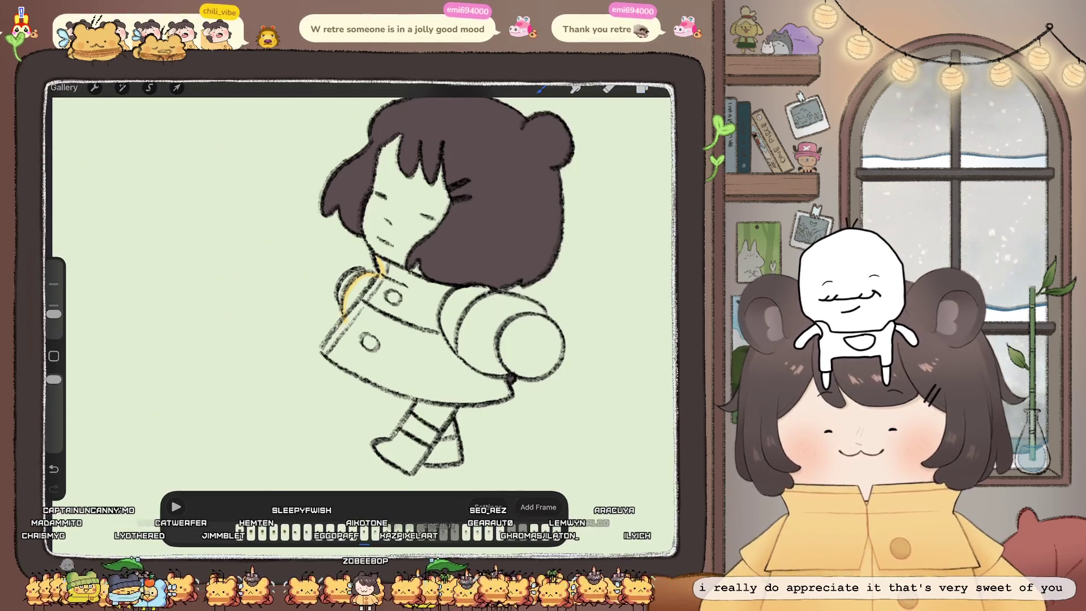
scroll(498, 282, "up", 3)
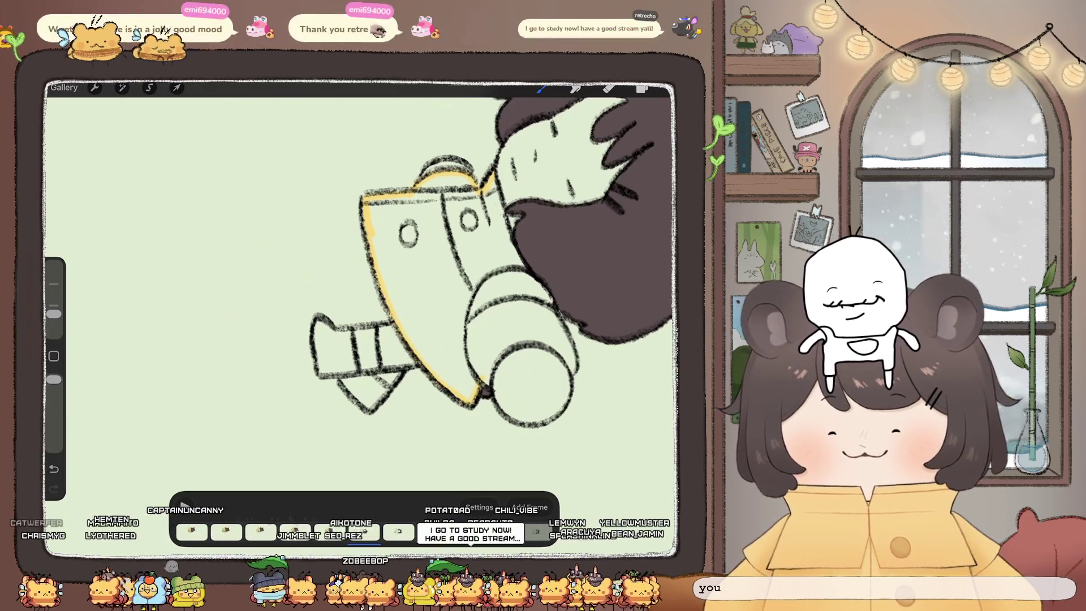
left_click_drag(407, 334, 475, 398)
scroll(396, 282, "up", 3)
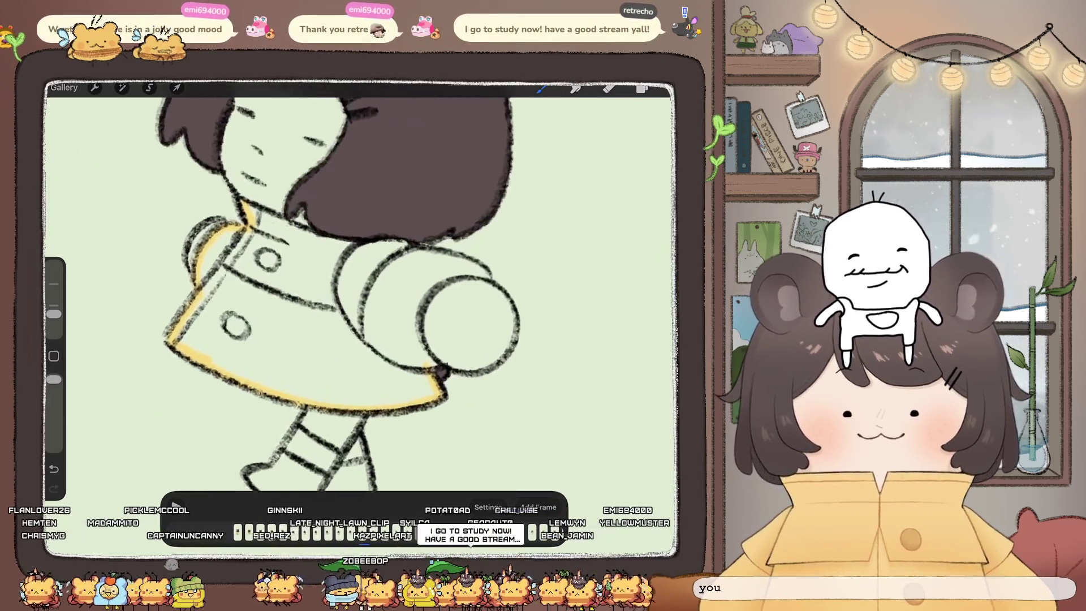
type("i got to go study now have a good stream y'all")
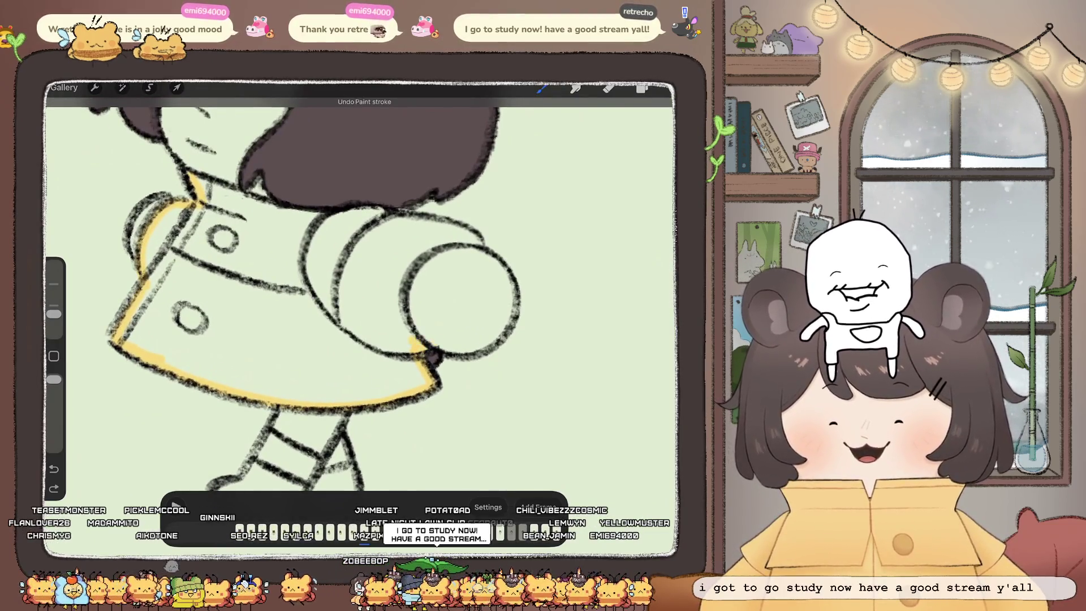
left_click_drag(423, 256, 418, 348)
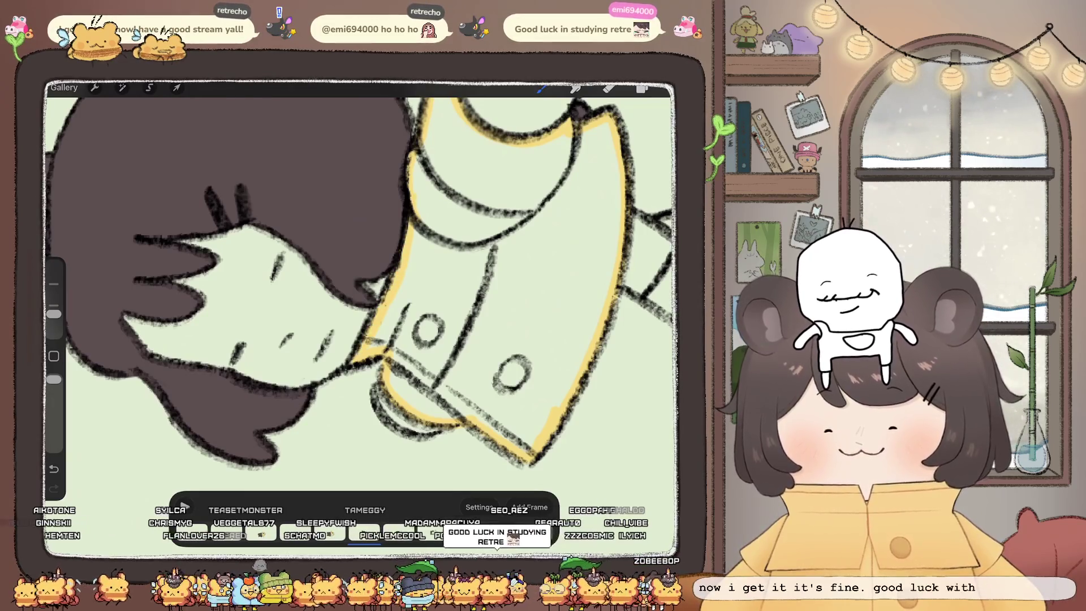
left_click_drag(543, 88, 481, 271)
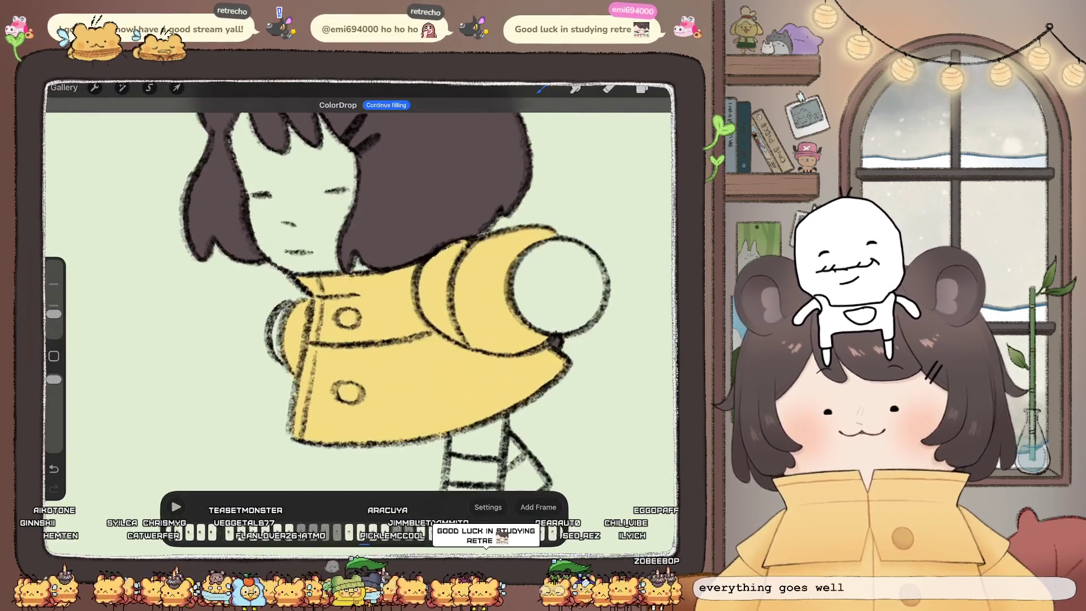
left_click_drag(362, 340, 355, 291)
Step: Add a new layer above Frame 5 and delete the spare Layer 159
left_click(642, 88)
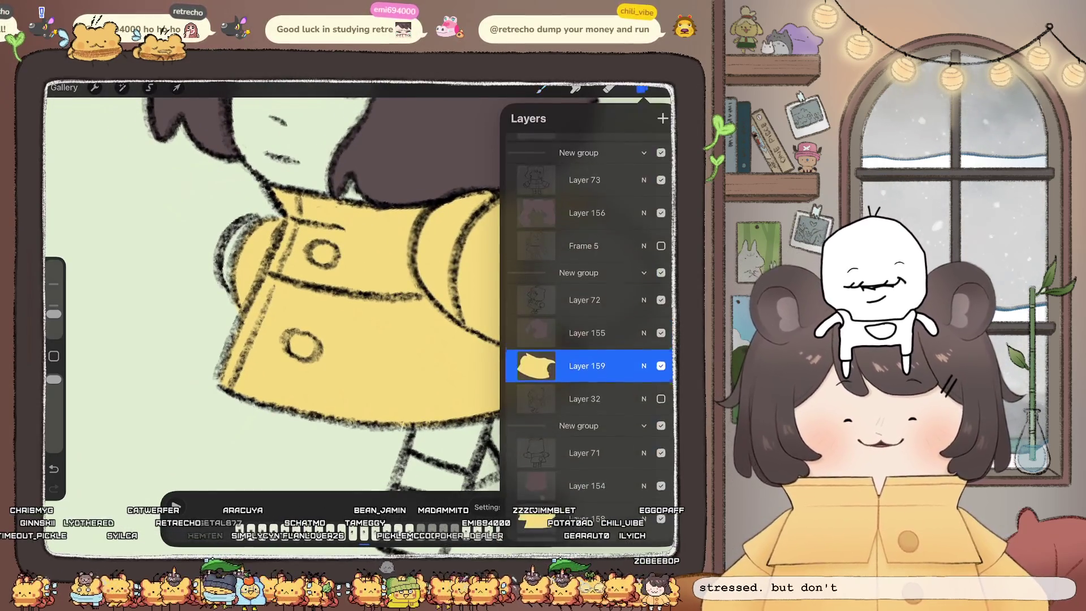
left_click(585, 247)
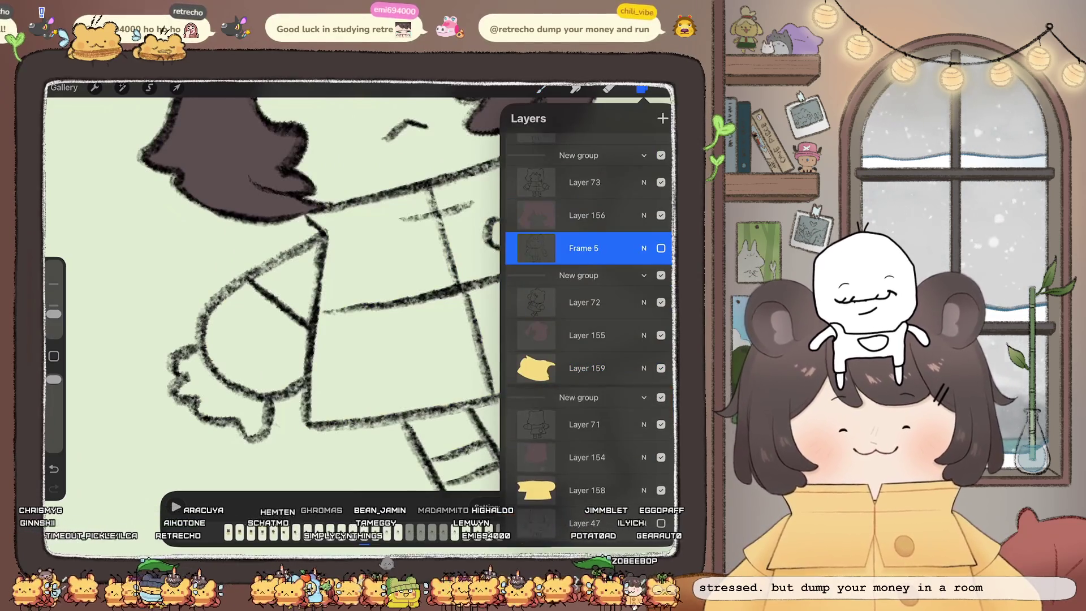
left_click(662, 118)
left_click_drag(622, 248, 543, 248)
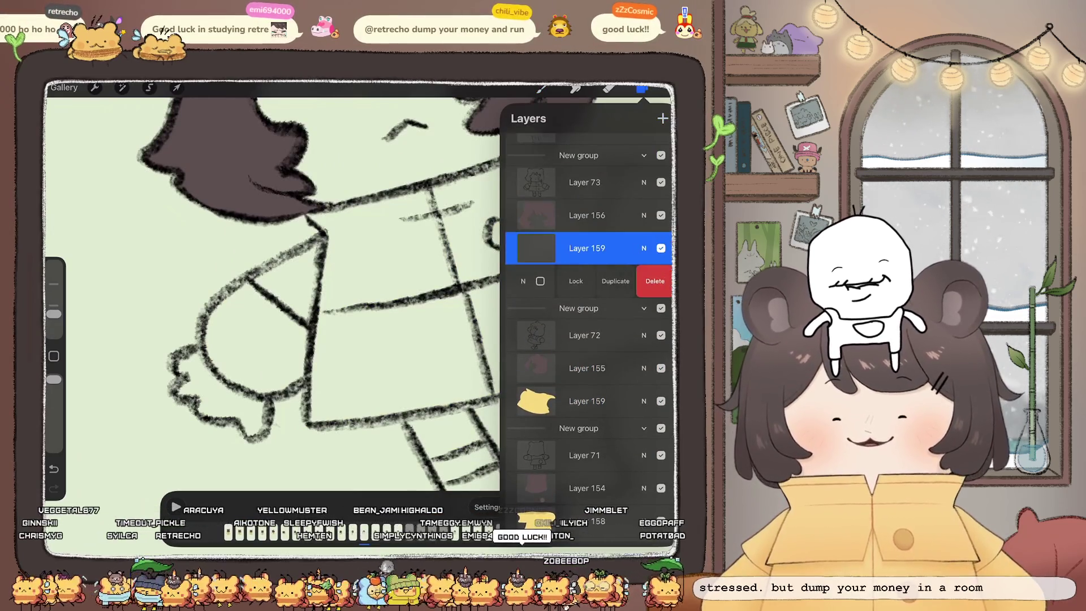
left_click(661, 248)
left_click(642, 88)
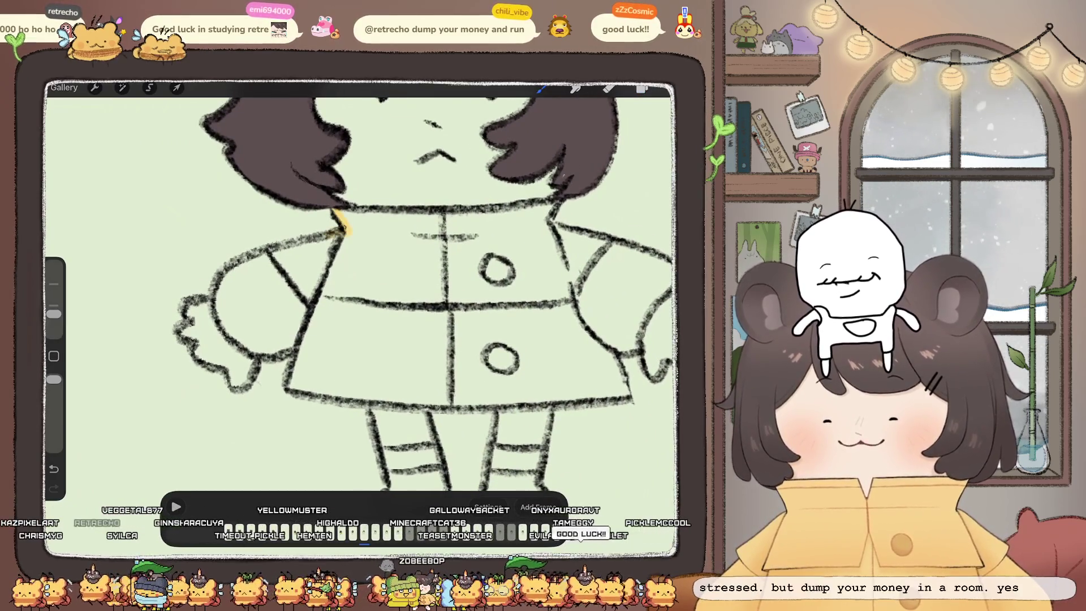
Step: Line the left arm, body side, coat corner and sleeve top in yellow
left_click_drag(257, 251, 218, 310)
left_click_drag(266, 351, 314, 332)
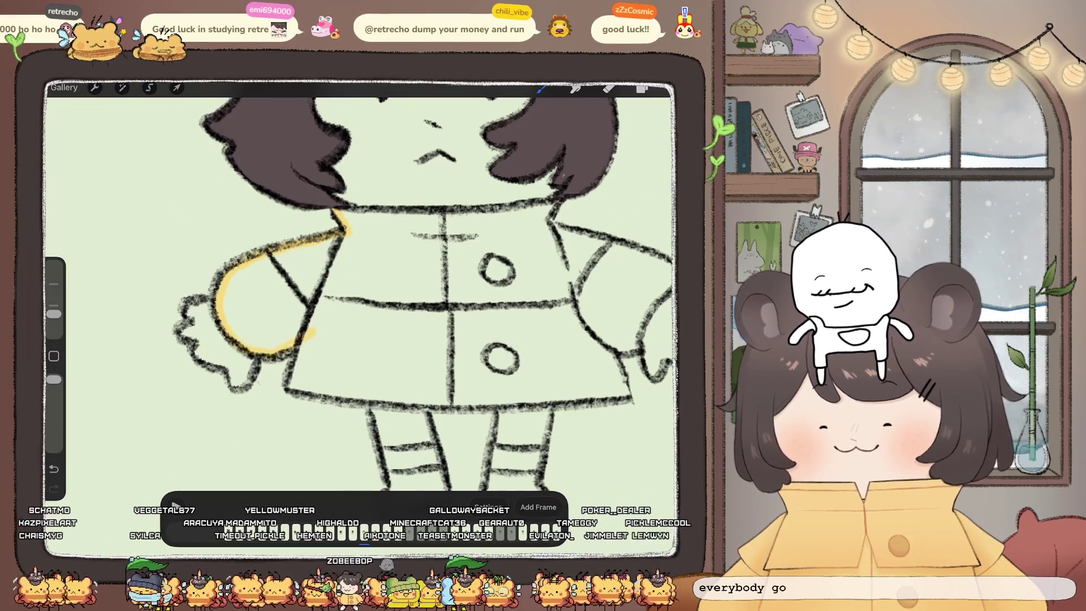
left_click_drag(362, 282, 396, 238)
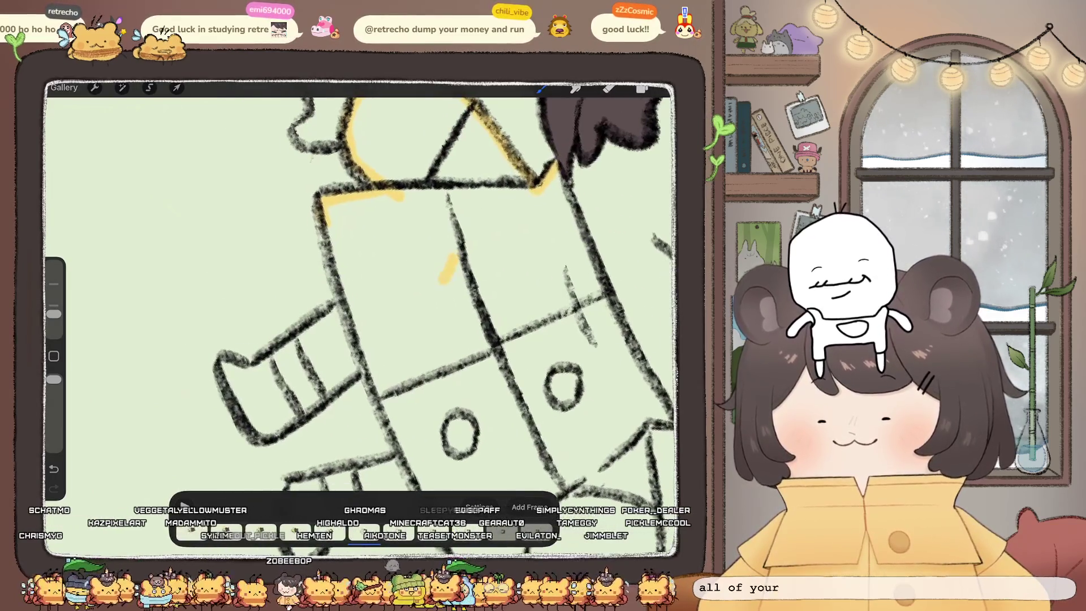
left_click_drag(345, 169, 390, 444)
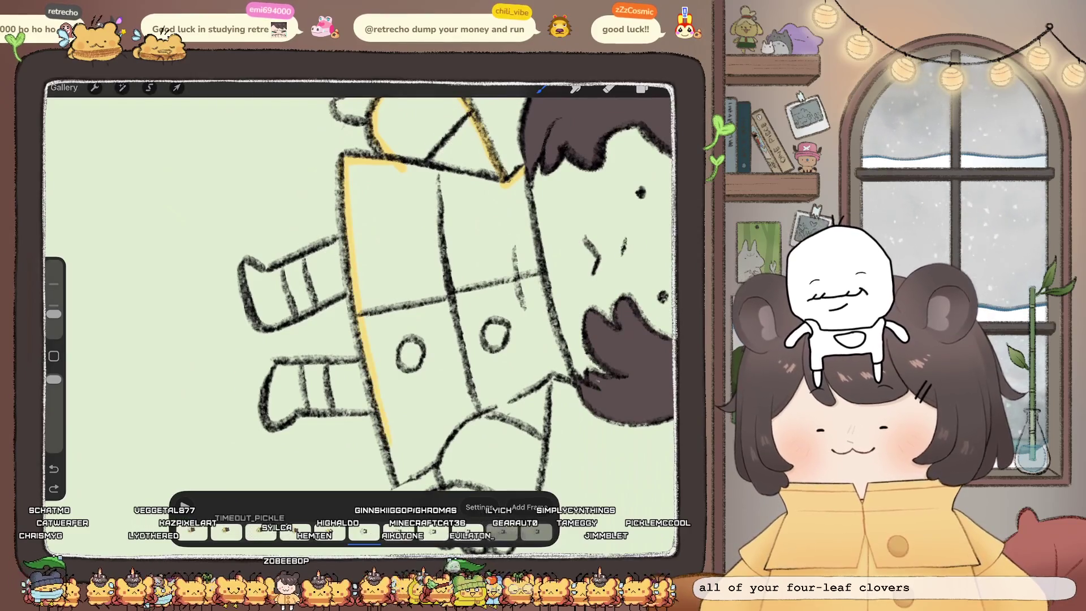
mouse_move(362, 283)
left_mouse_down()
mouse_move(339, 294)
mouse_move(306, 271)
left_mouse_up()
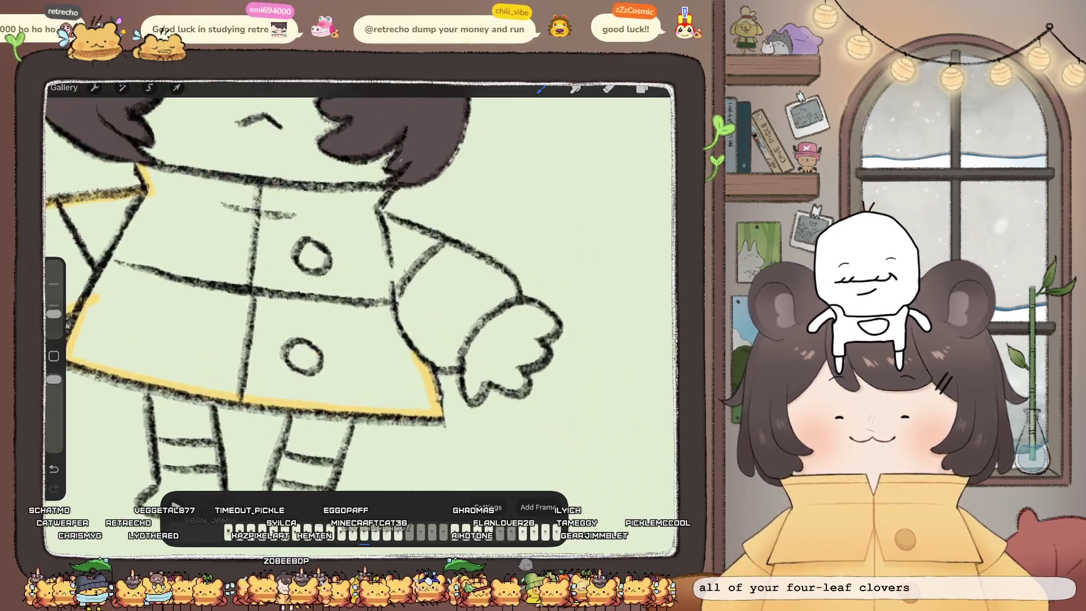
left_click_drag(434, 366, 448, 363)
left_click_drag(515, 292, 470, 328)
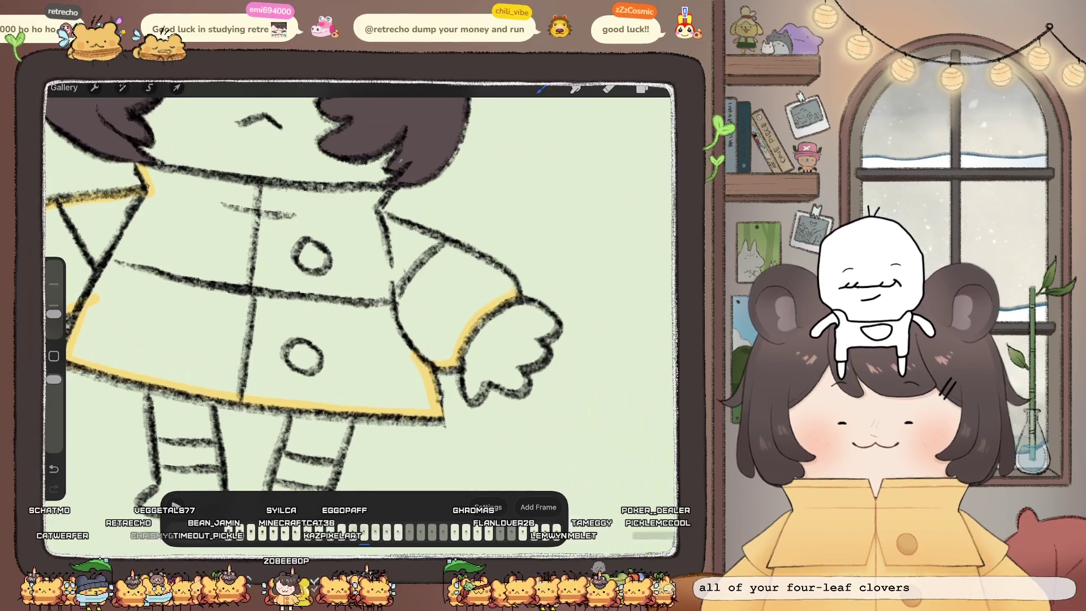
left_click_drag(390, 221, 444, 243)
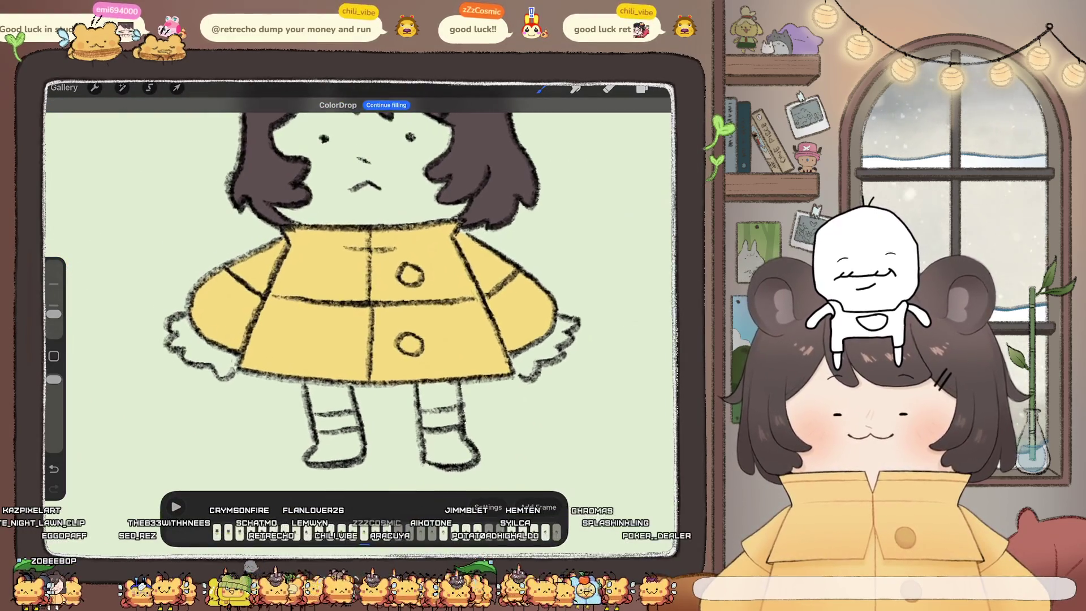
Step: Select the Frame 5 layer and hide it
left_click(642, 88)
left_click(588, 217)
left_click(661, 217)
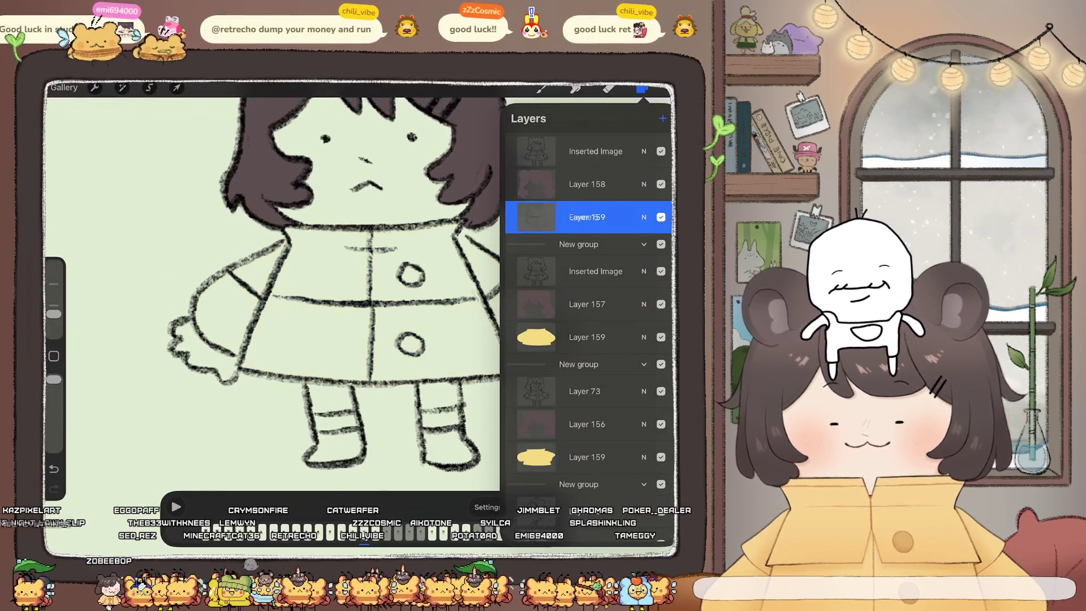
Step: Make Layer 159 the working layer, seal the coat's left side in yellow, and ColorDrop it yellow
left_click_drag(588, 337, 588, 217)
left_click(283, 283)
scroll(340, 283, "up", 3)
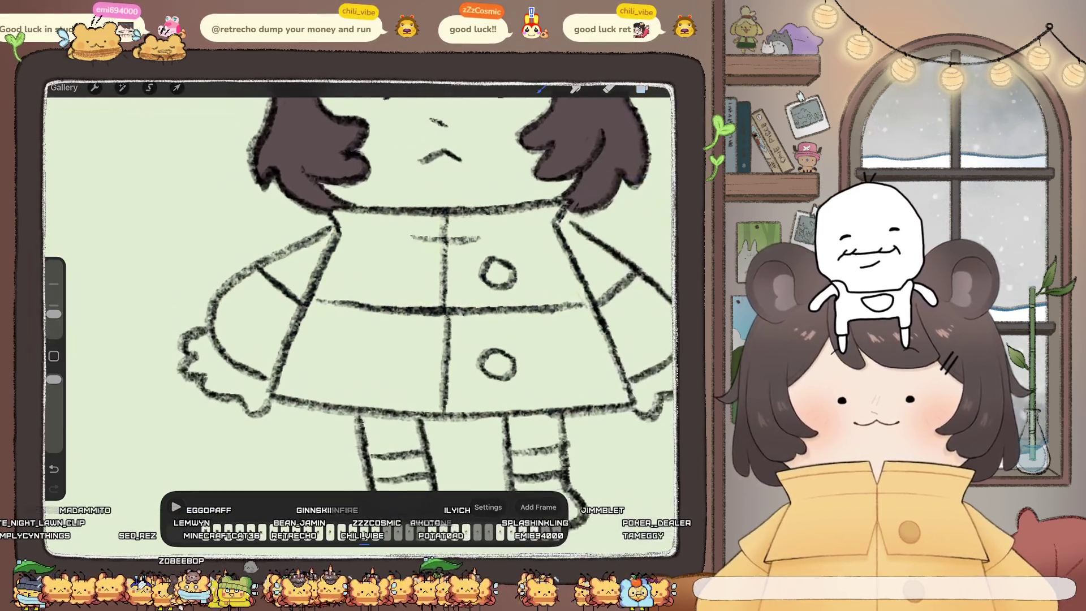
left_click_drag(346, 223, 292, 250)
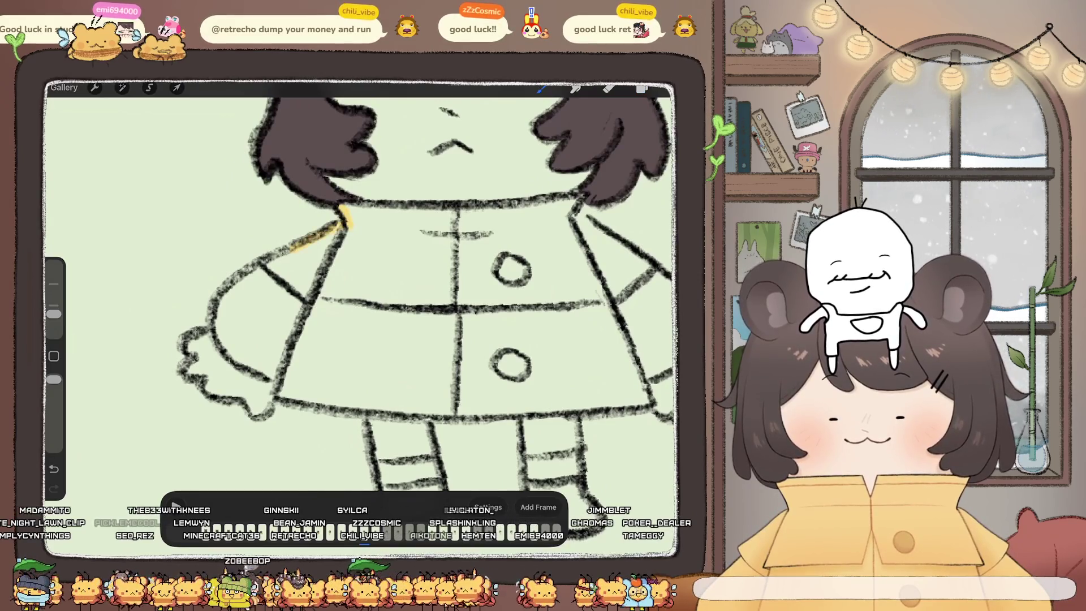
left_click_drag(225, 297, 222, 347)
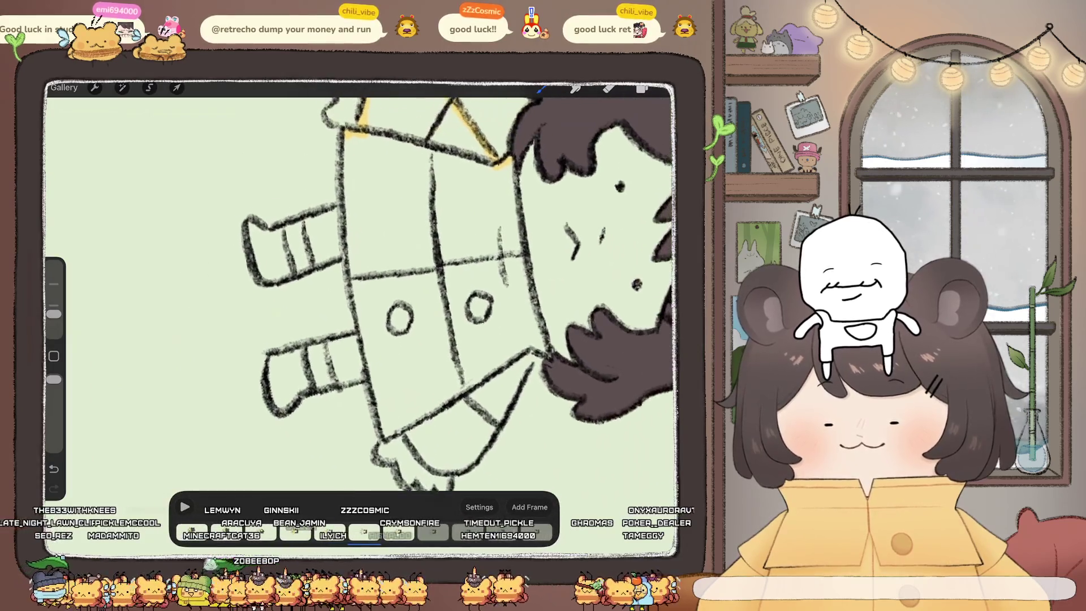
left_click_drag(346, 136, 342, 188)
left_click_drag(362, 340, 380, 430)
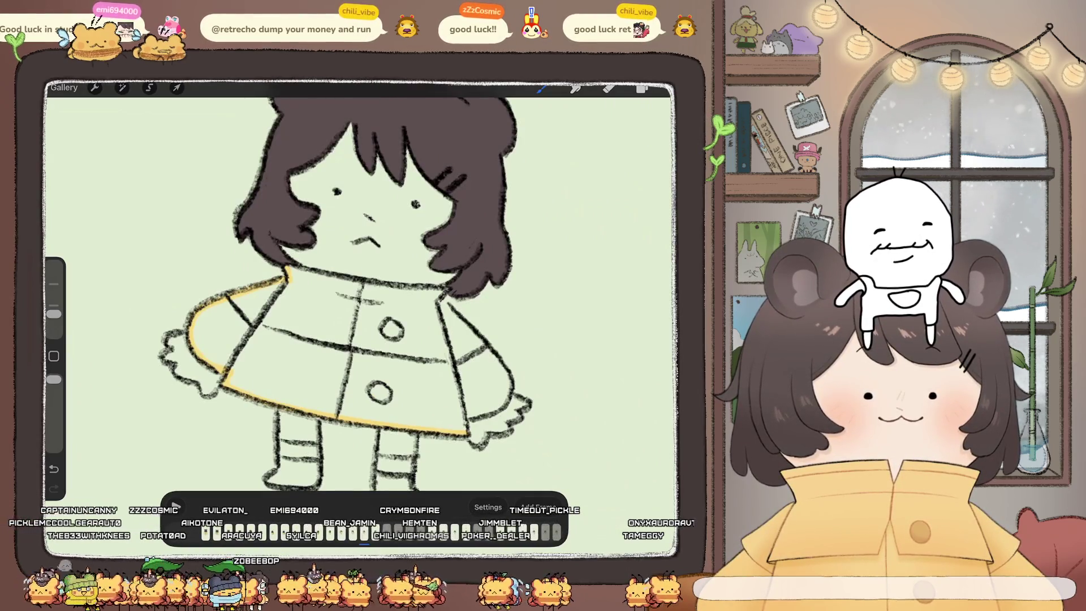
left_click(176, 507)
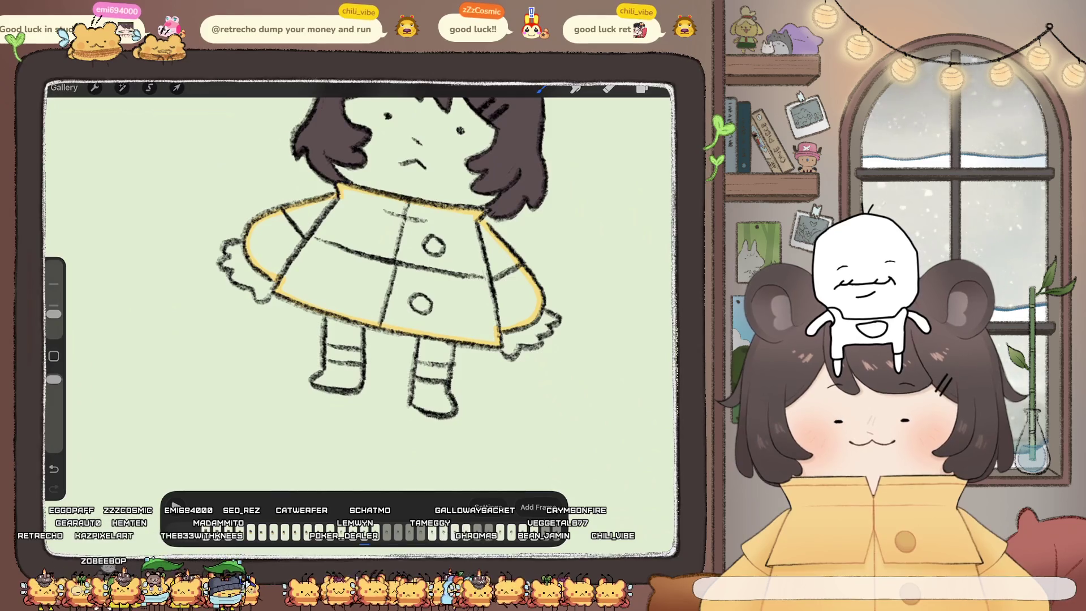
left_click_drag(641, 88, 461, 280)
Step: Select a different layer and switch to the eraser, then reopen the layers list
left_click(642, 87)
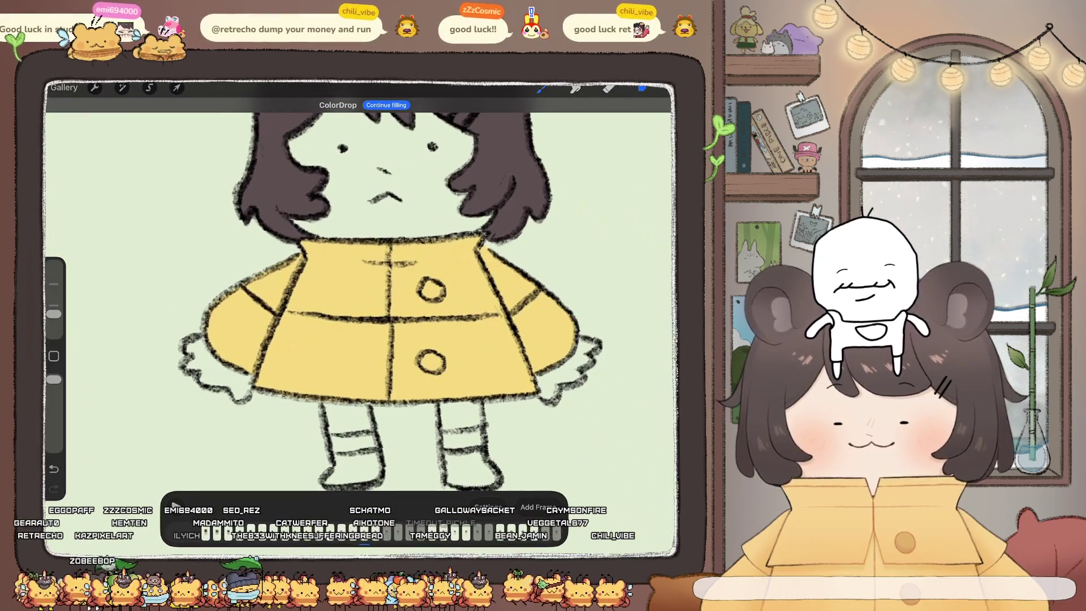
left_click(582, 272)
left_click(608, 88)
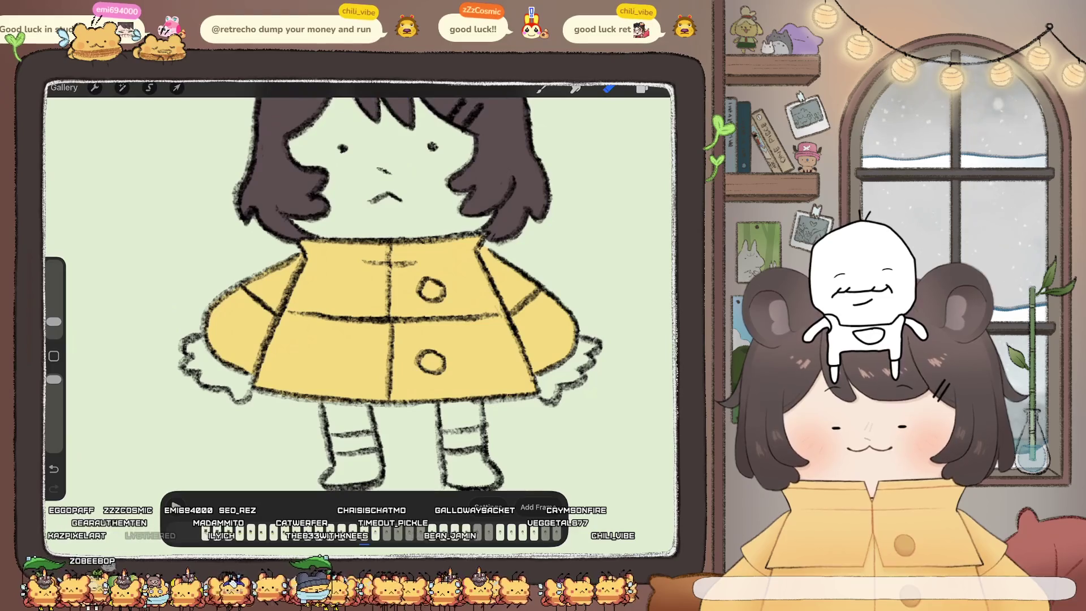
scroll(362, 294, "up", 5)
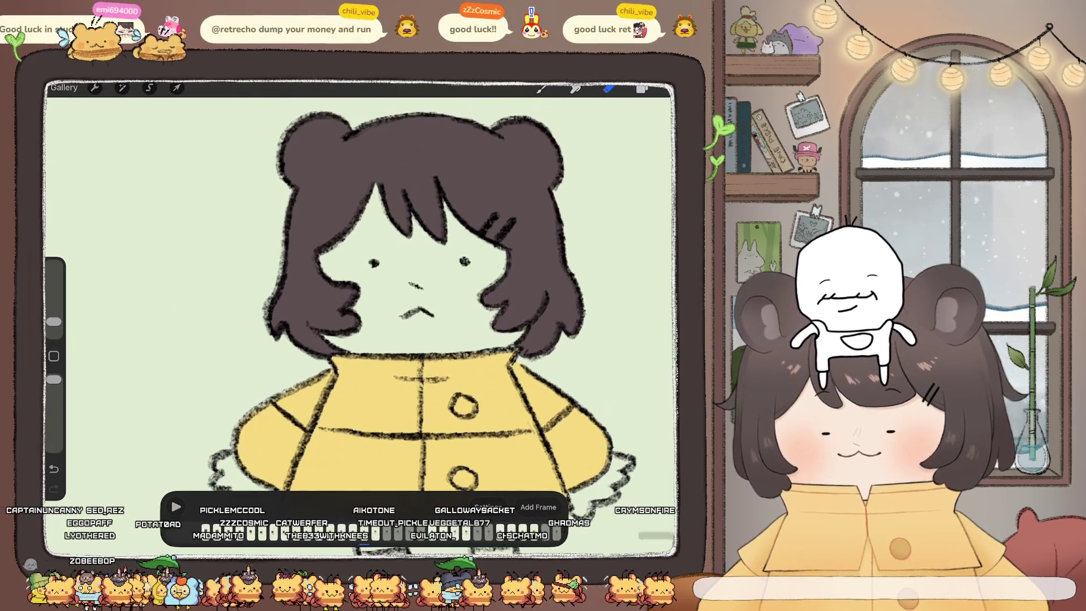
scroll(422, 294, "down", 5)
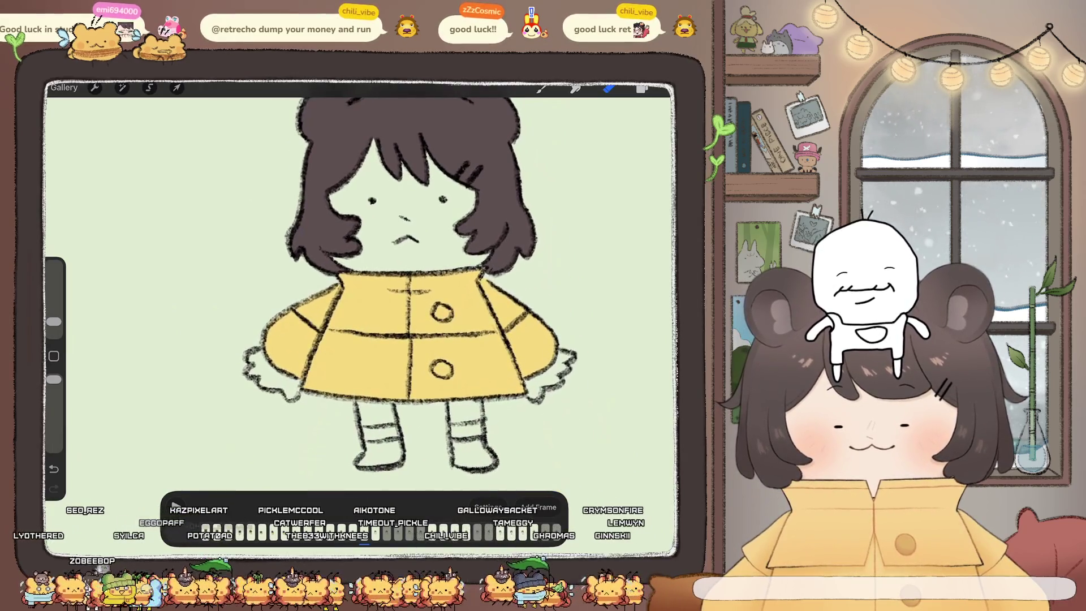
left_click(642, 88)
Step: Add a fresh colour layer for Frame 5, seal its coat edges and collar, and fill it yellow
left_click(588, 283)
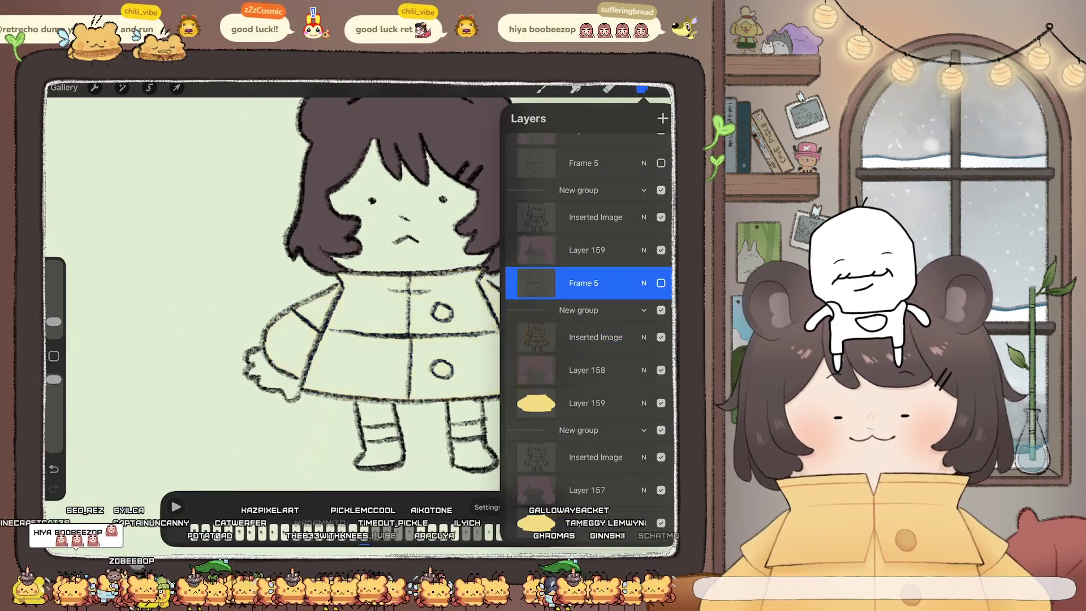
left_click(662, 118)
left_click(542, 88)
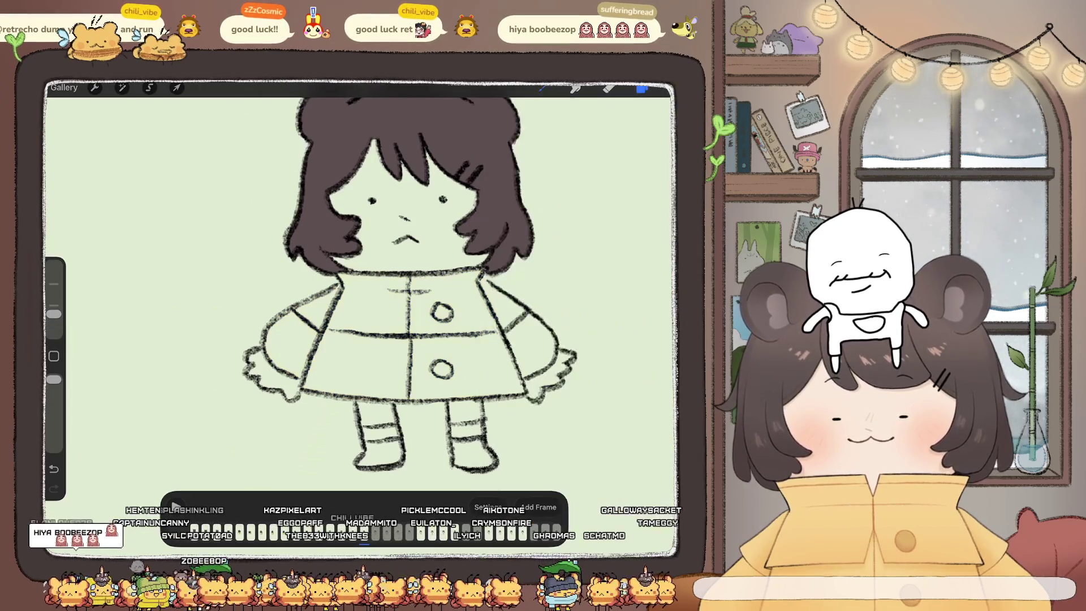
scroll(413, 283, "up", 5)
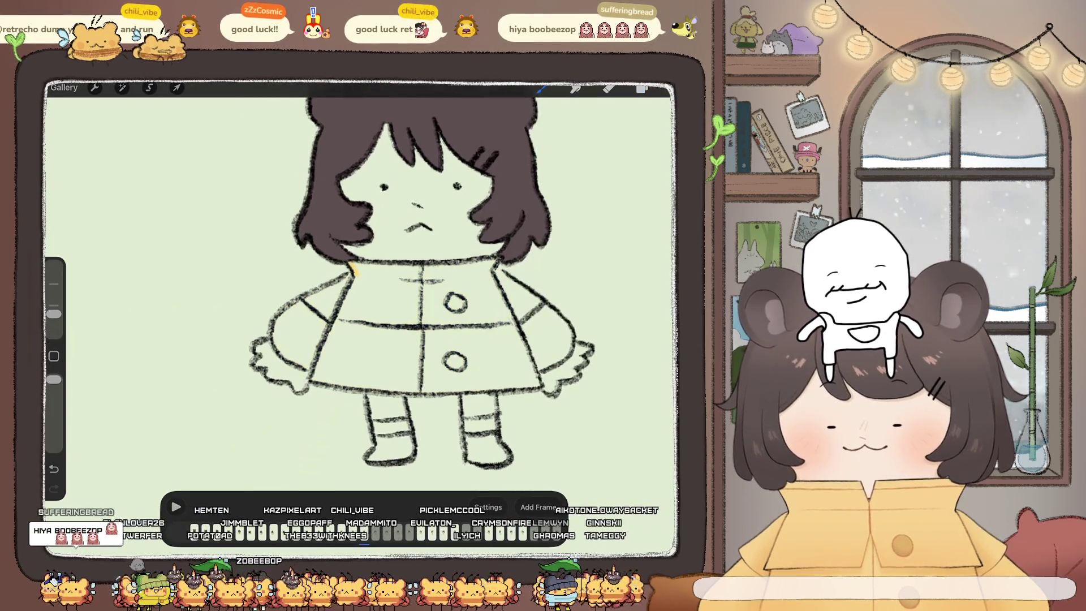
left_click_drag(343, 238, 299, 266)
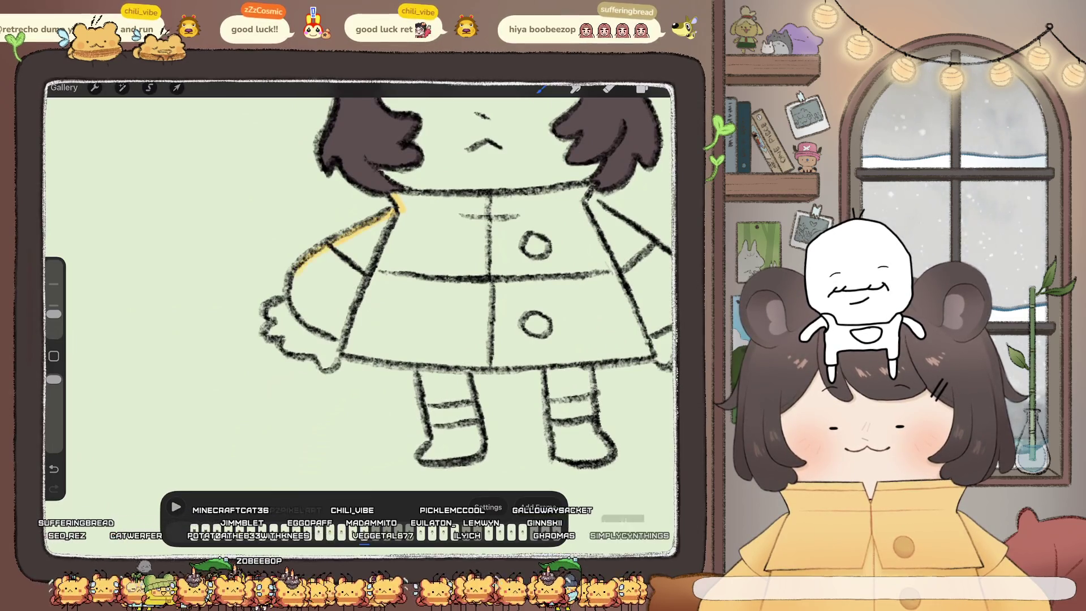
left_click_drag(298, 308, 340, 337)
scroll(362, 272, "right", 5)
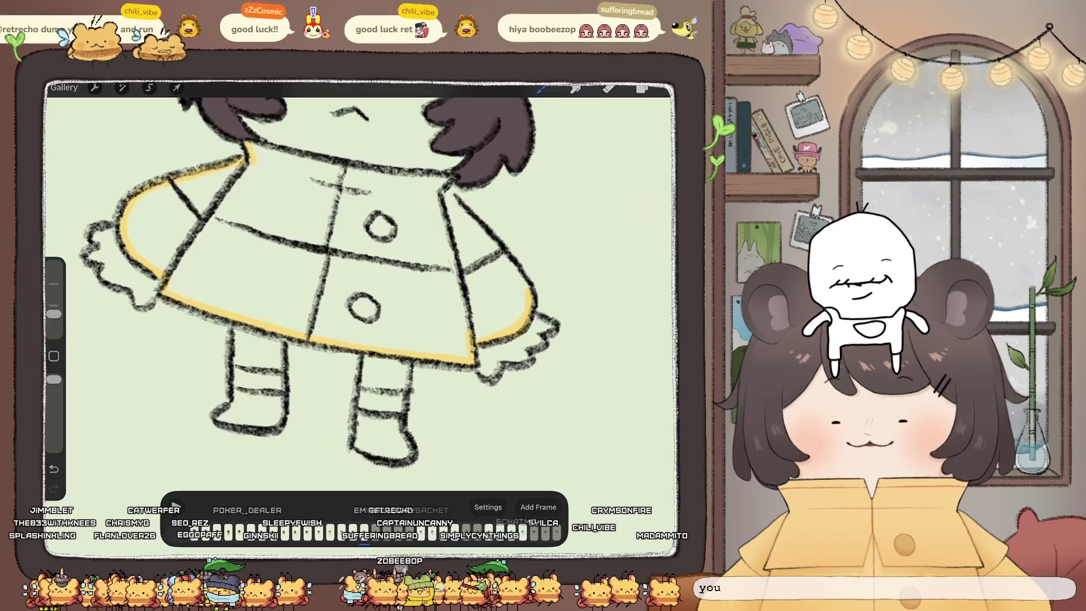
left_click_drag(459, 208, 499, 247)
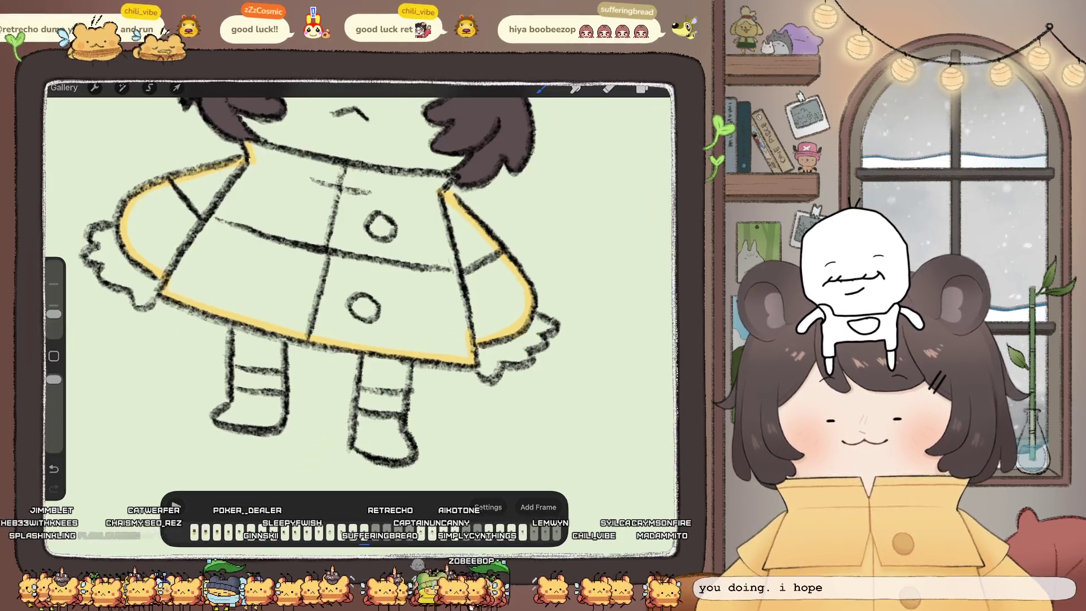
left_click_drag(399, 172, 446, 177)
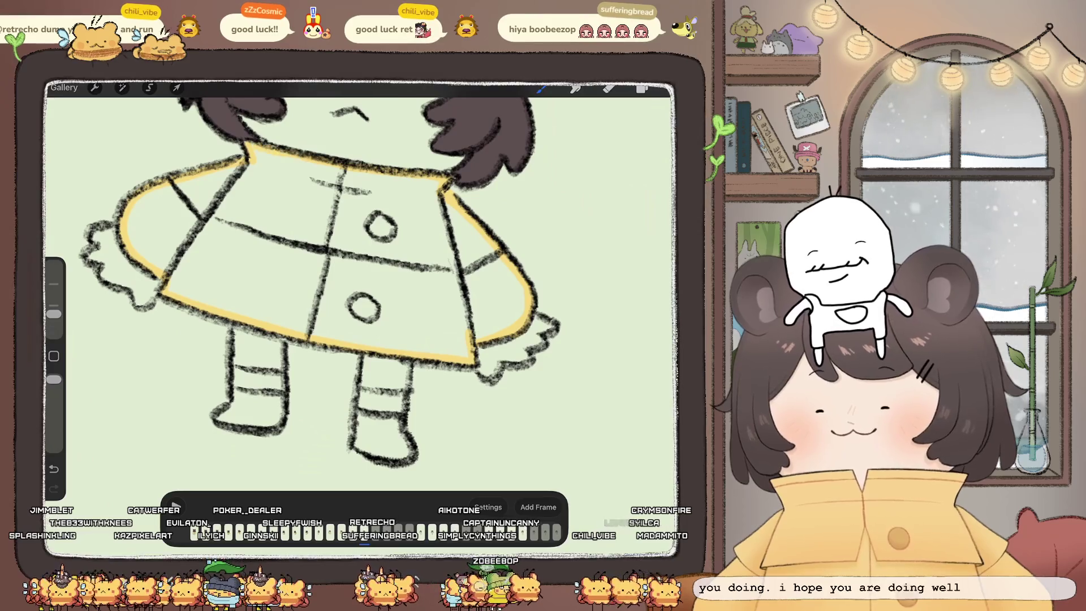
left_click_drag(642, 89, 339, 266)
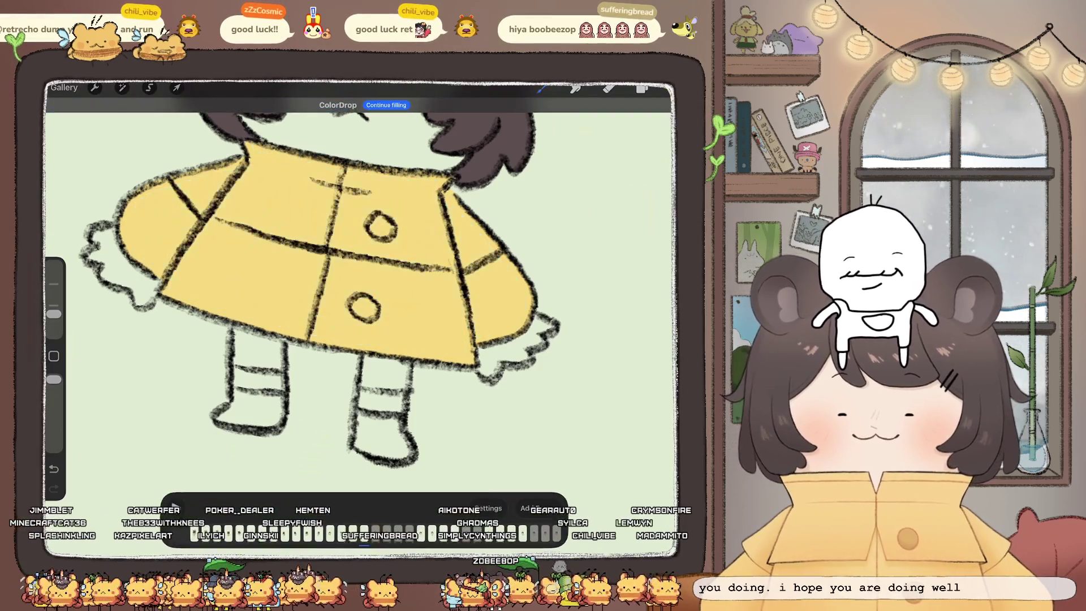
scroll(339, 283, "down", 3)
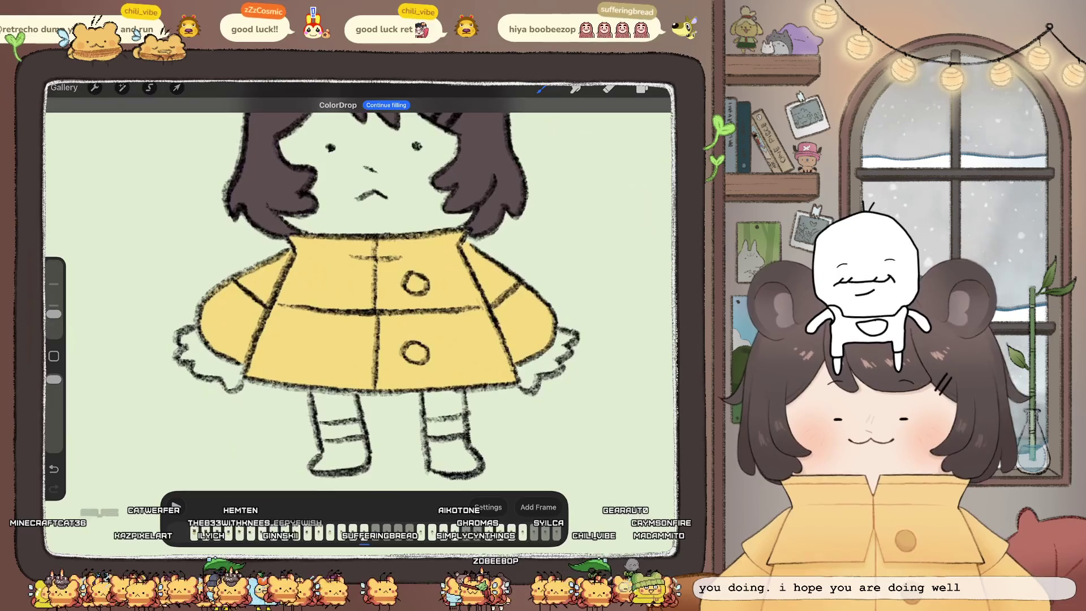
Step: On the next frame, seal the arm and hem, fill the coat yellow, then select Frame 8
left_click(642, 89)
left_click(588, 217)
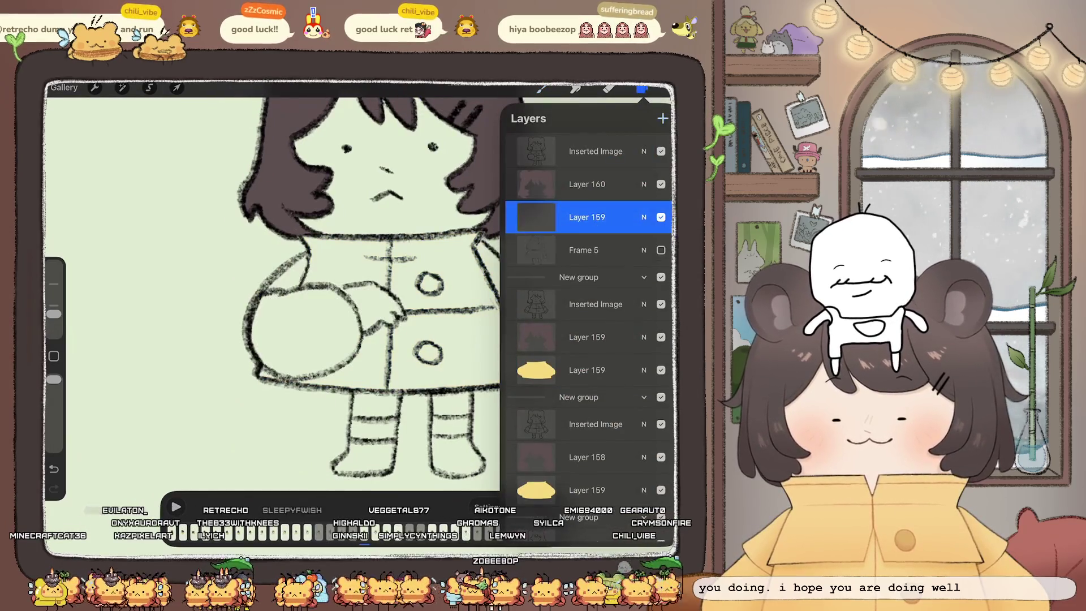
left_click(588, 216)
left_click(642, 89)
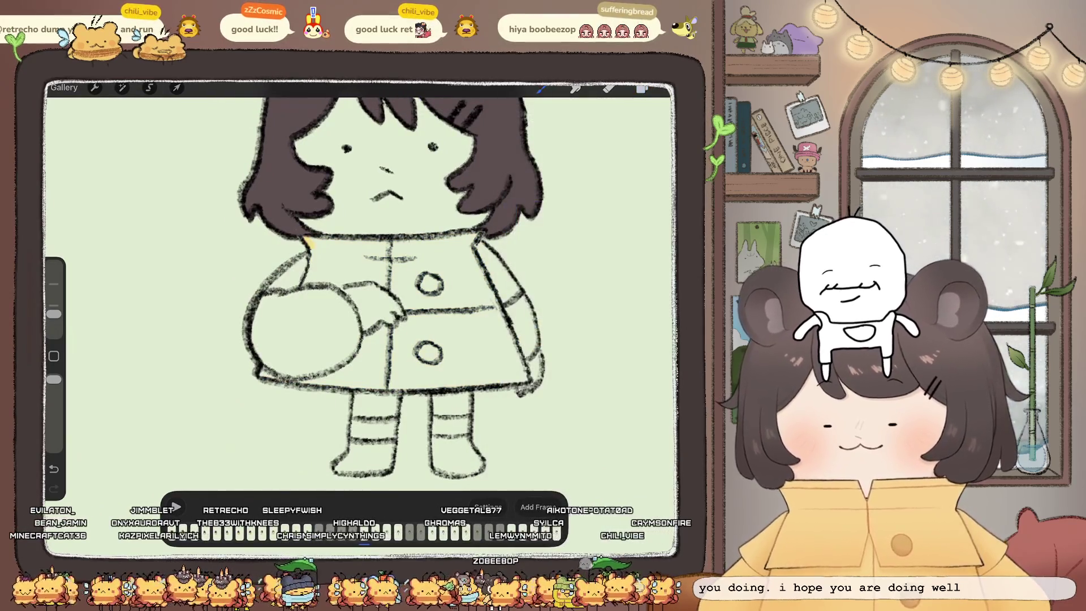
left_click_drag(305, 247, 258, 311)
left_click_drag(267, 364, 296, 377)
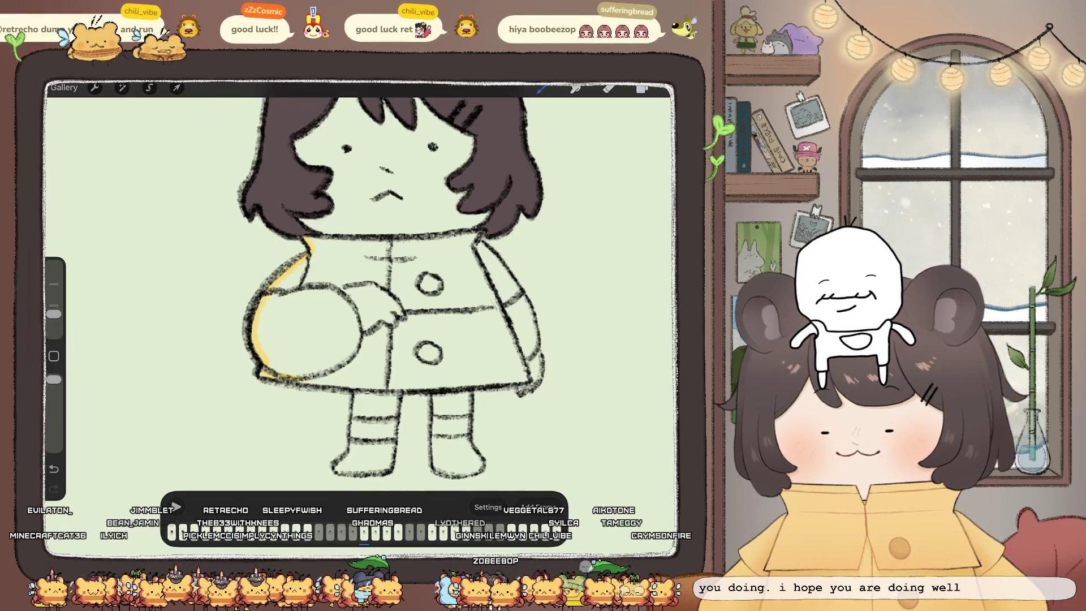
mouse_move(396, 385)
left_mouse_down()
mouse_move(528, 376)
mouse_move(527, 308)
left_mouse_up()
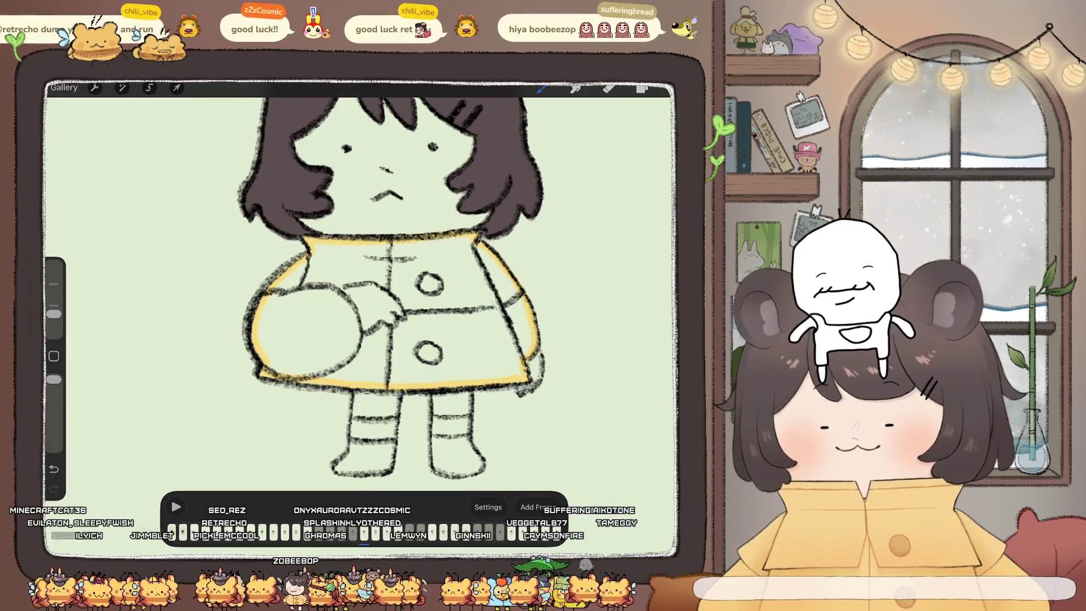
left_click_drag(642, 88, 316, 340)
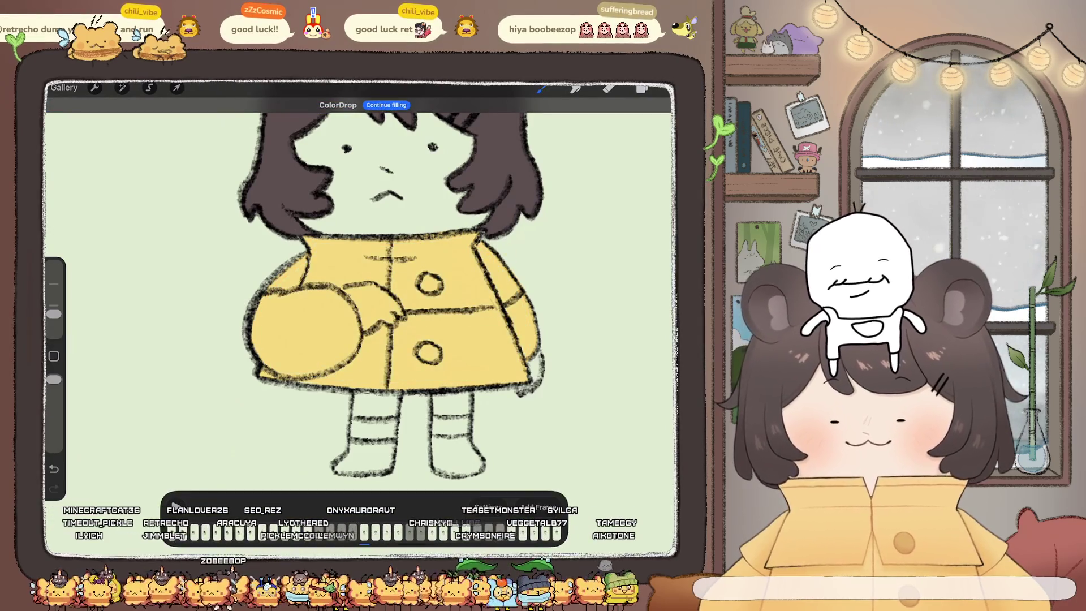
left_click(642, 88)
left_click(588, 217)
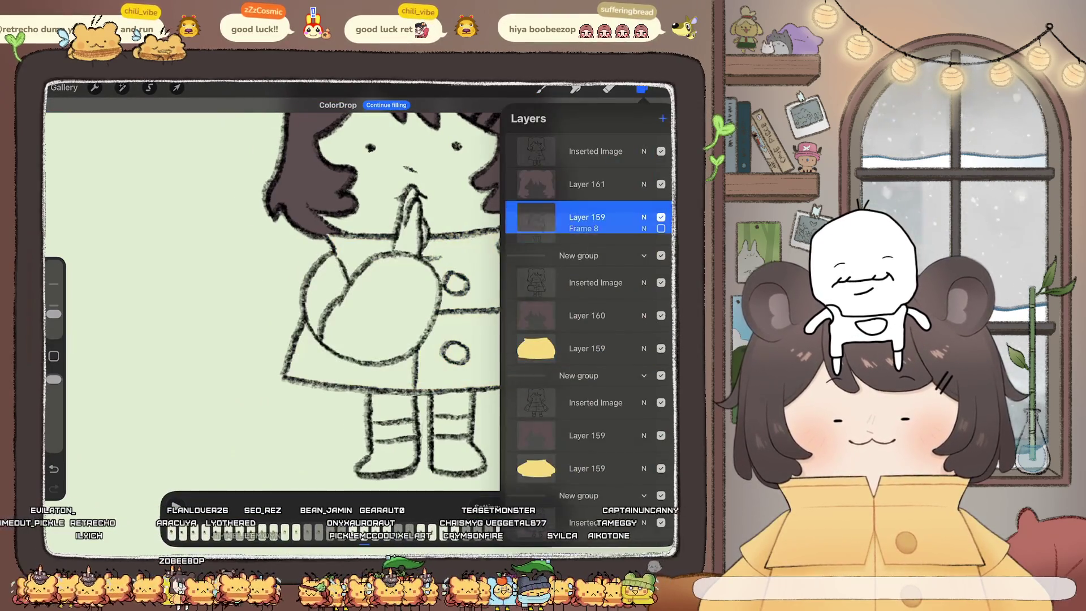
Step: Line Frame 8's coat collar, left edge and lower right edge in yellow, rotating the canvas
left_click(642, 88)
left_click(541, 89)
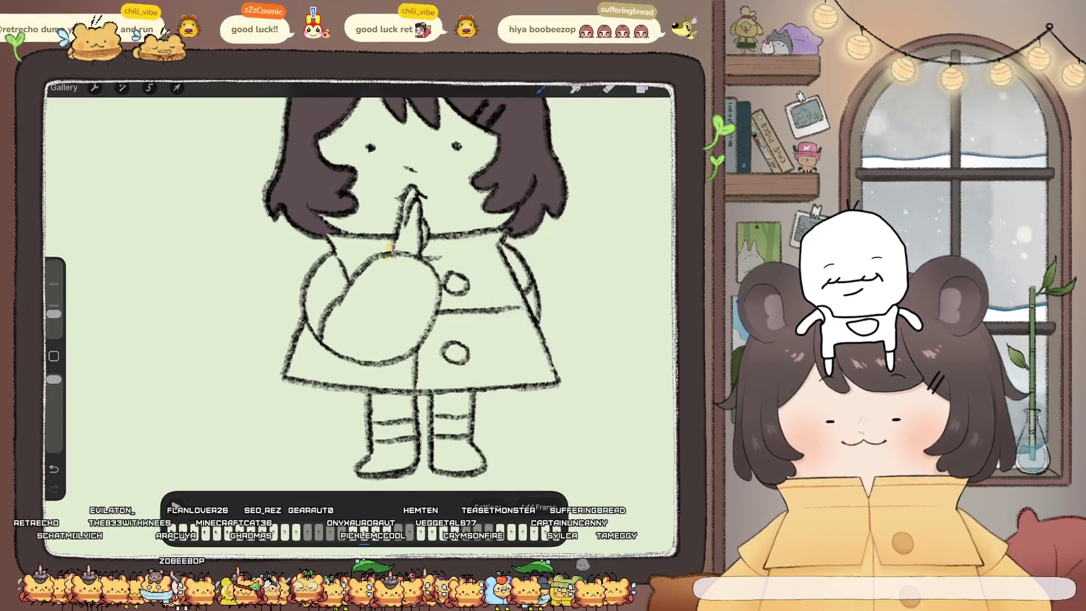
mouse_move(331, 237)
left_mouse_down()
mouse_move(390, 245)
mouse_move(309, 314)
left_mouse_up()
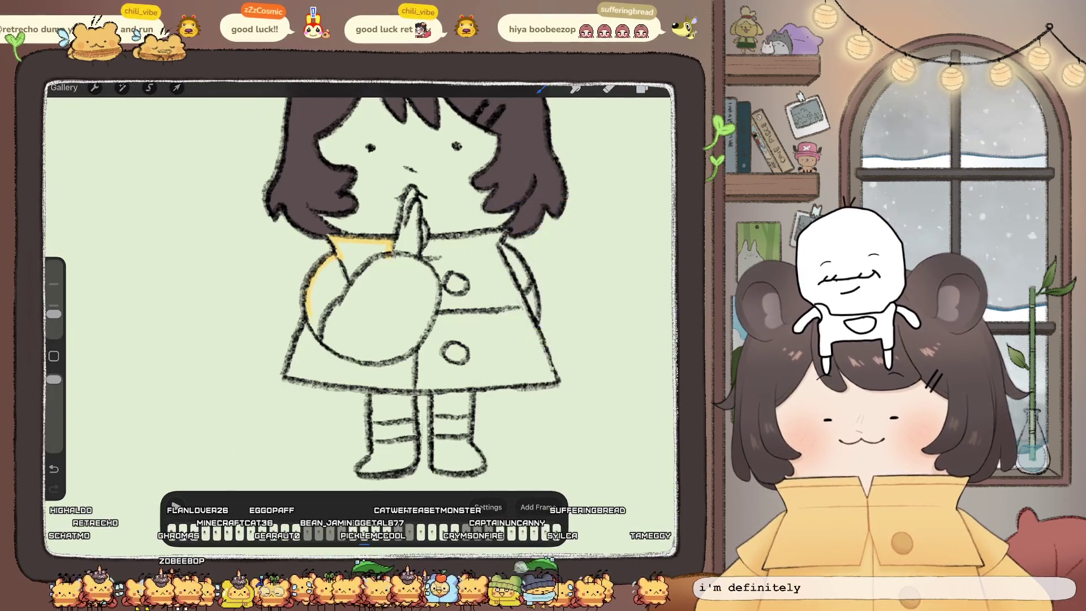
left_click_drag(362, 283, 430, 237)
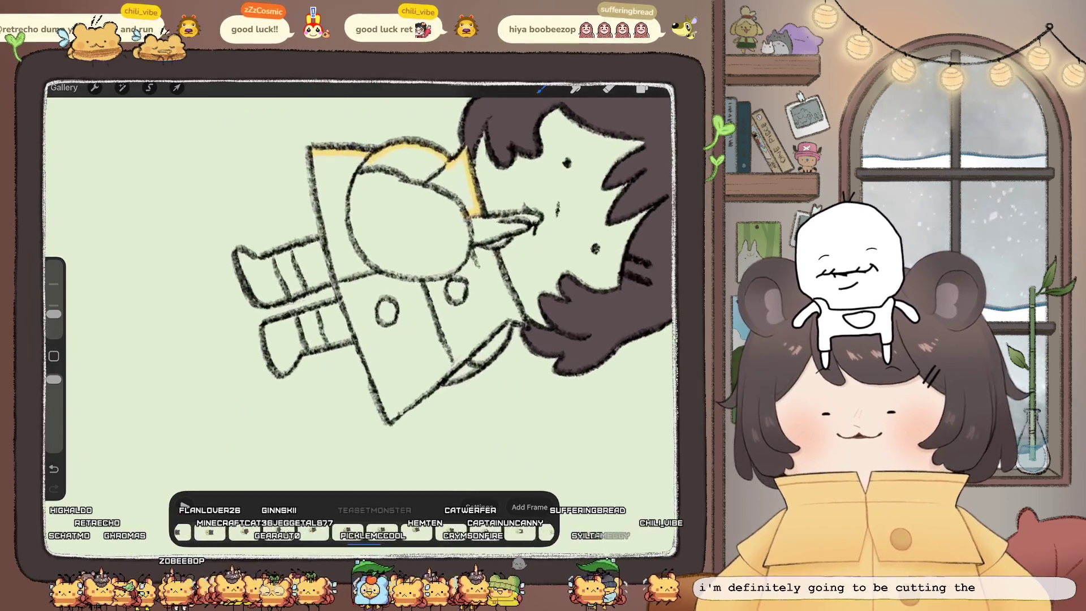
left_click_drag(315, 152, 325, 217)
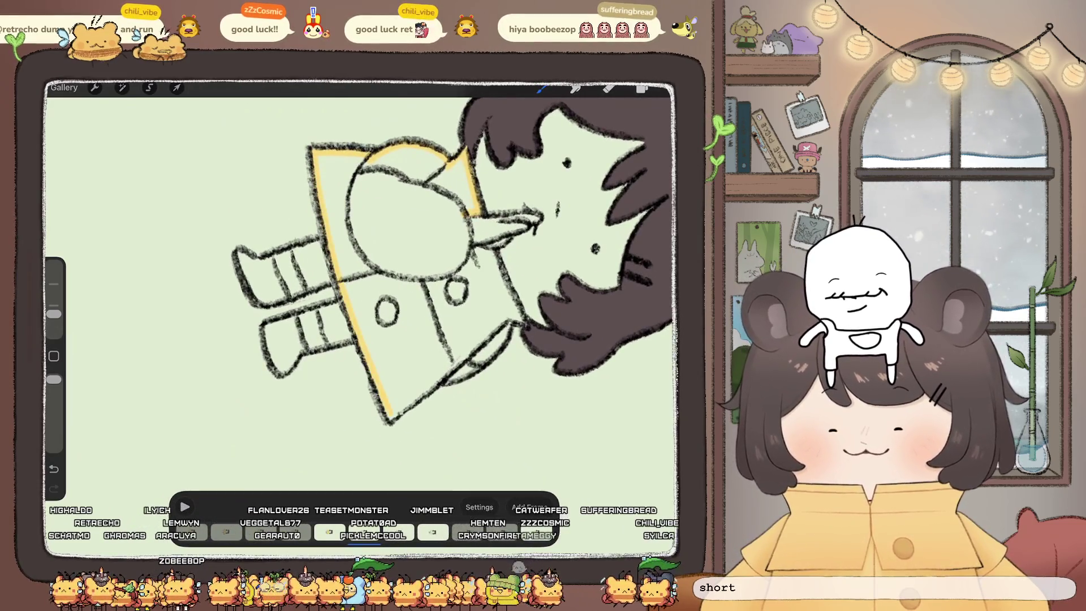
left_click_drag(396, 283, 317, 226)
mouse_move(410, 188)
left_mouse_down()
mouse_move(397, 203)
mouse_move(436, 255)
left_mouse_up()
left_click_drag(439, 345, 452, 383)
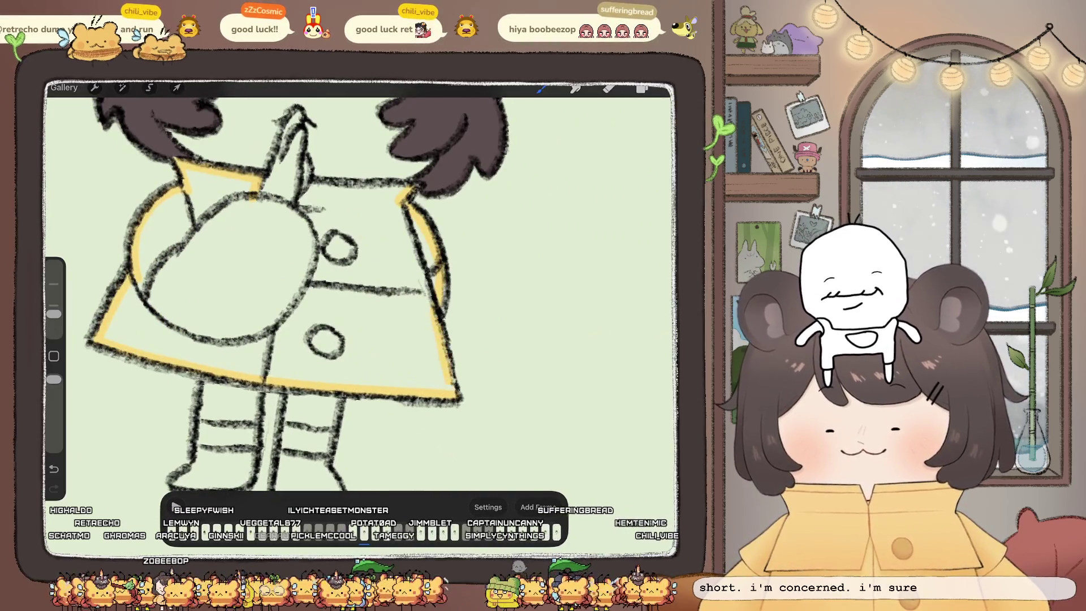
Step: ColorDrop yellow into the coat and move on to the next frame in the layers list
scroll(362, 283, "down", 3)
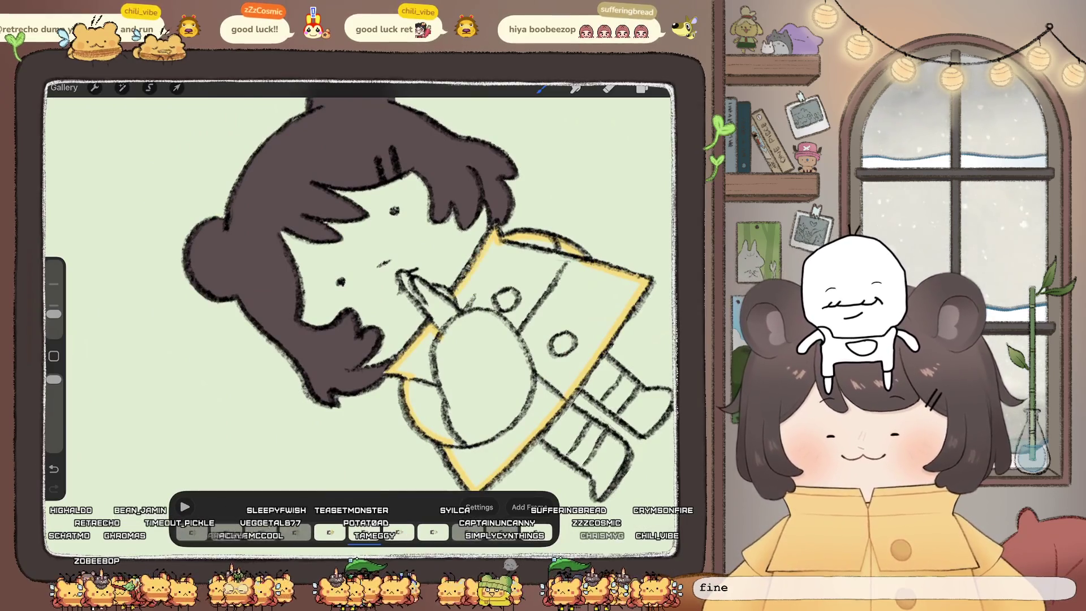
left_click_drag(541, 88, 498, 362)
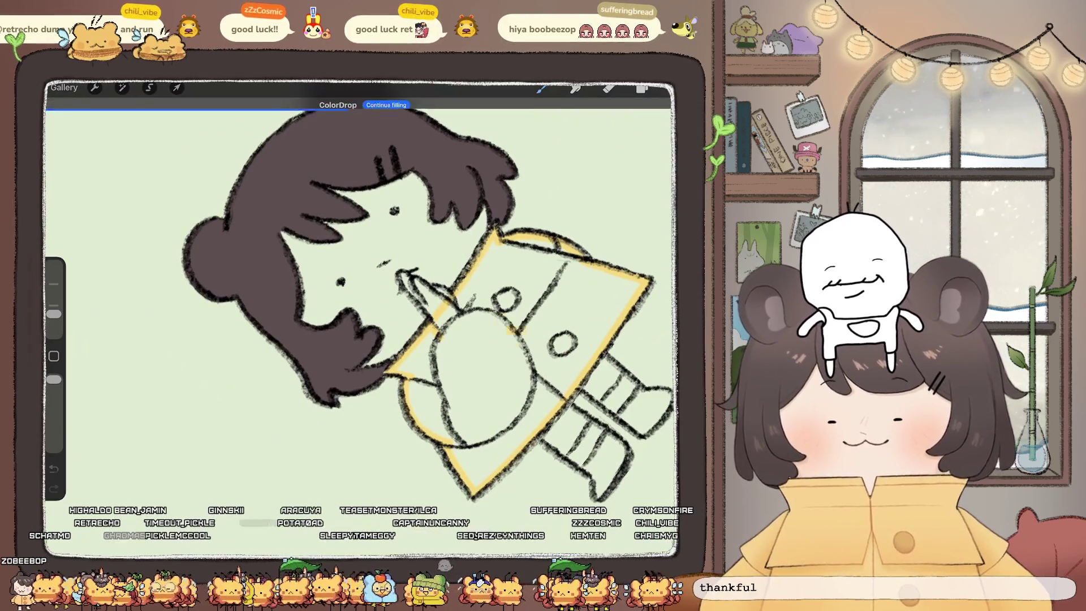
scroll(362, 283, "up", 3)
scroll(362, 283, "down", 2)
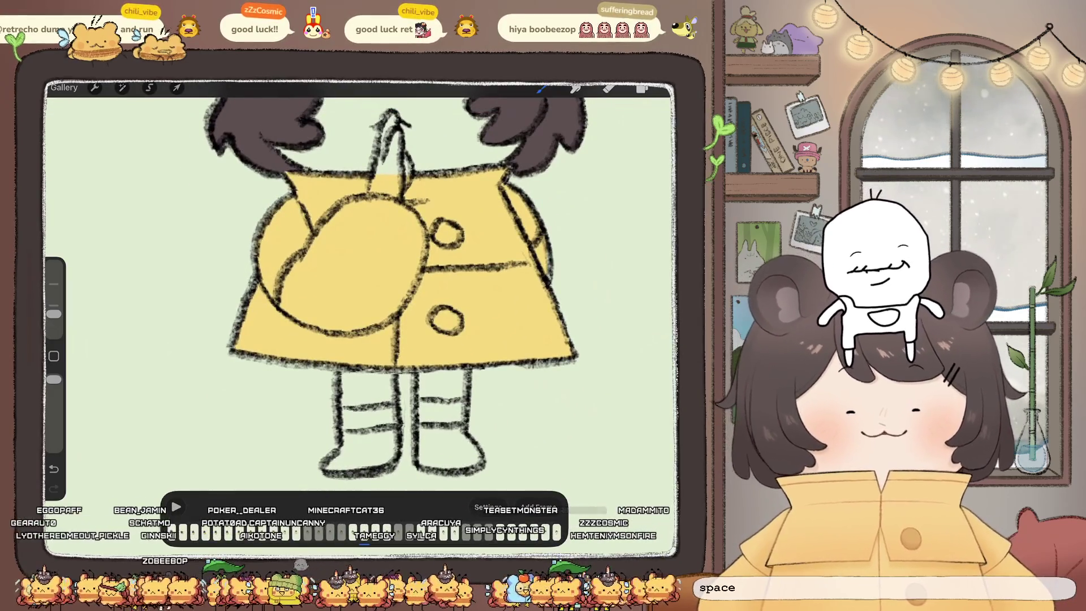
left_click(642, 89)
key("ctrl+z")
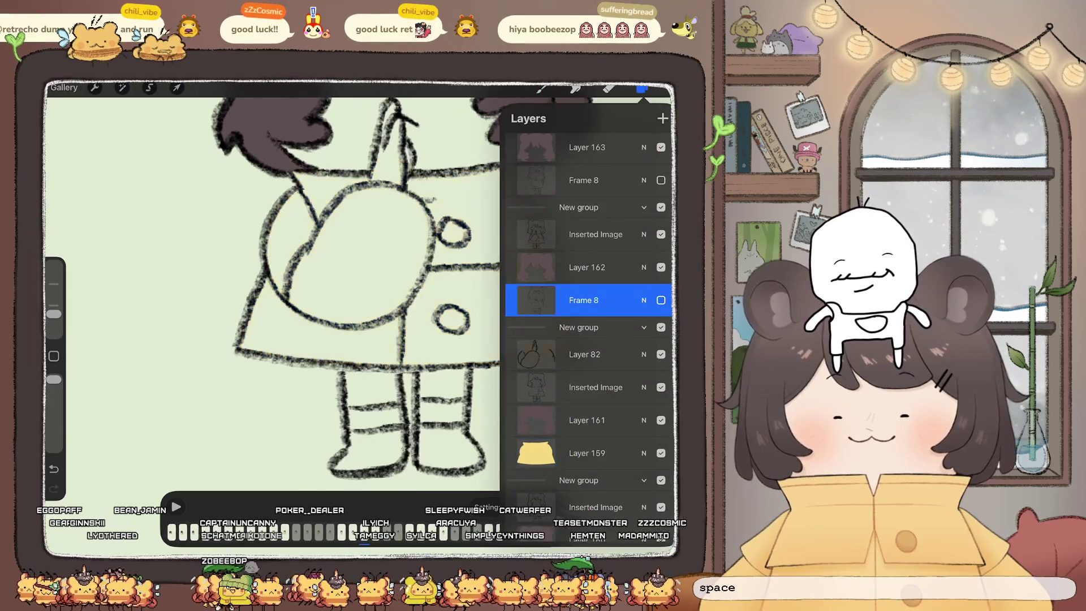